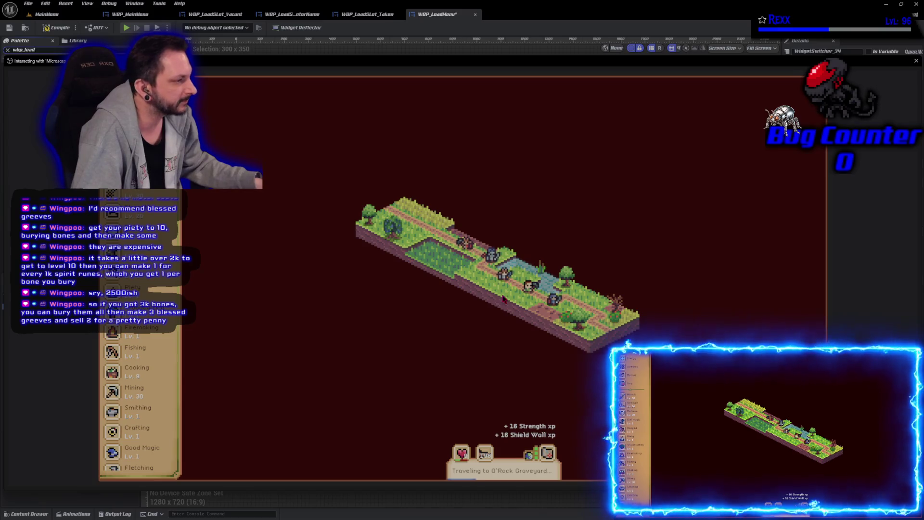
# Eat the swordfish in the game preview, then expand the Kickapoo Joy Juice search overview.
pyautogui.click(490, 450)
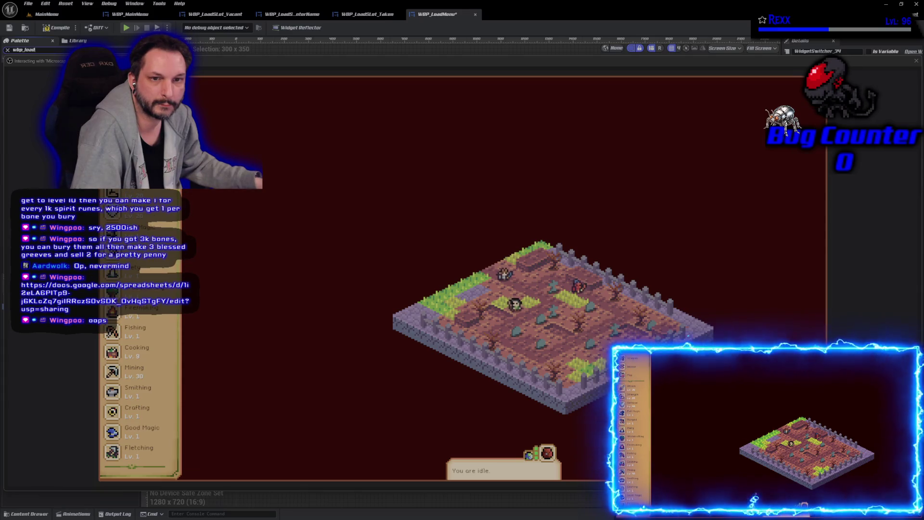
pyautogui.hotkey('alt', 'Tab')
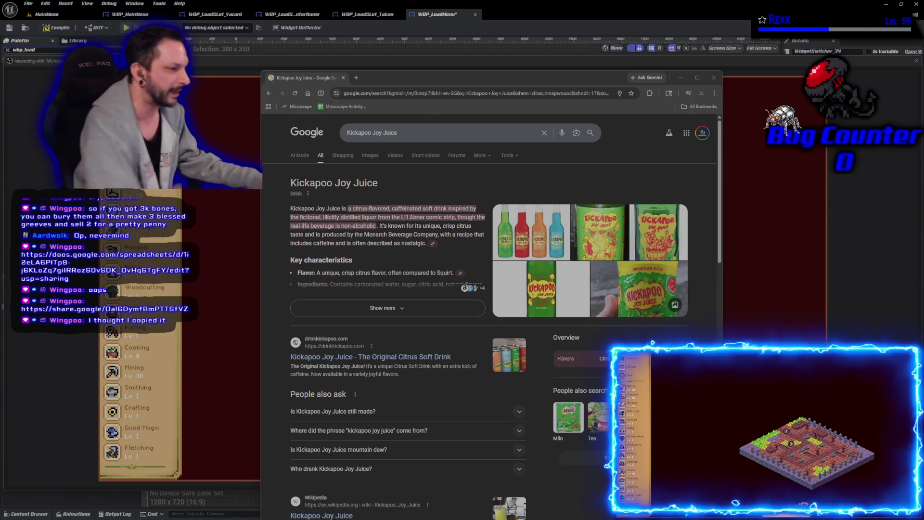
pyautogui.click(376, 308)
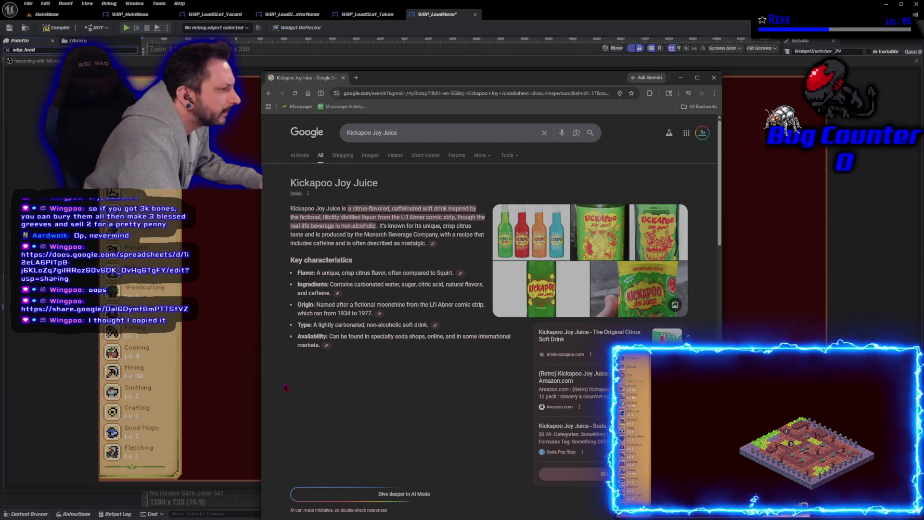
# View the first Kickapoo bottle photo, close the search results, and bring up the activity calculator spreadsheet.
pyautogui.click(529, 231)
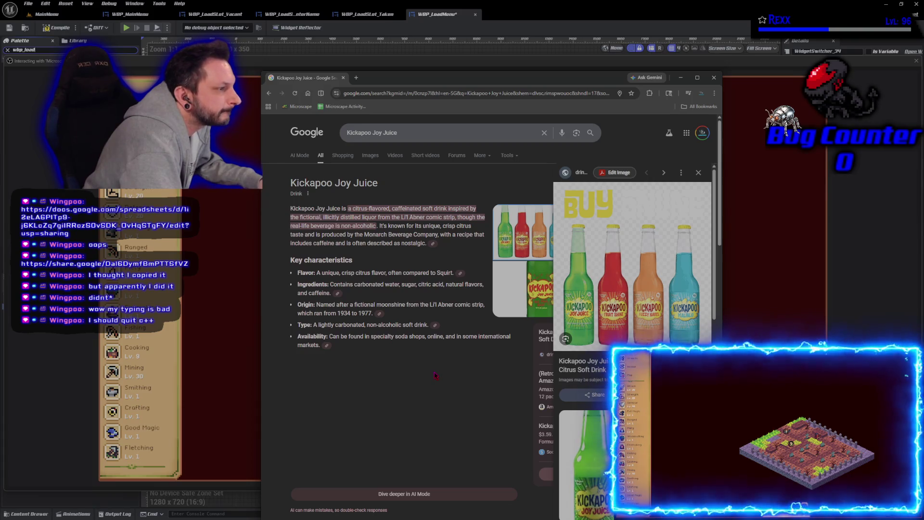
pyautogui.middleClick(304, 80)
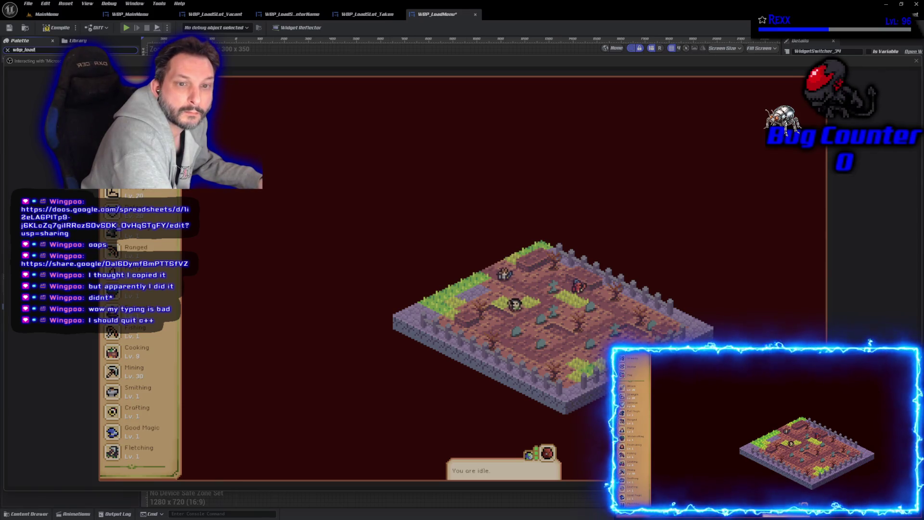
pyautogui.hotkey('alt', 'Tab')
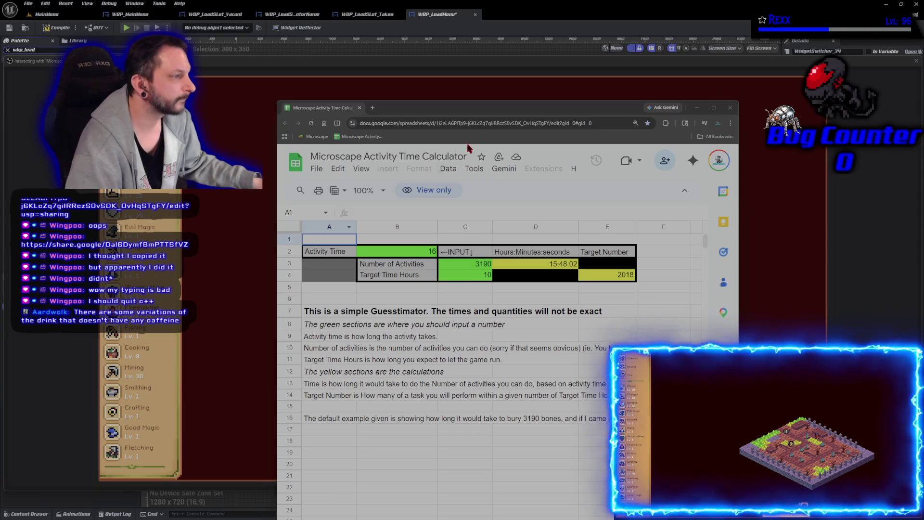
# Close the Microscape Activity Time Calculator window and open the Piety guidebook in the game.
pyautogui.click(731, 107)
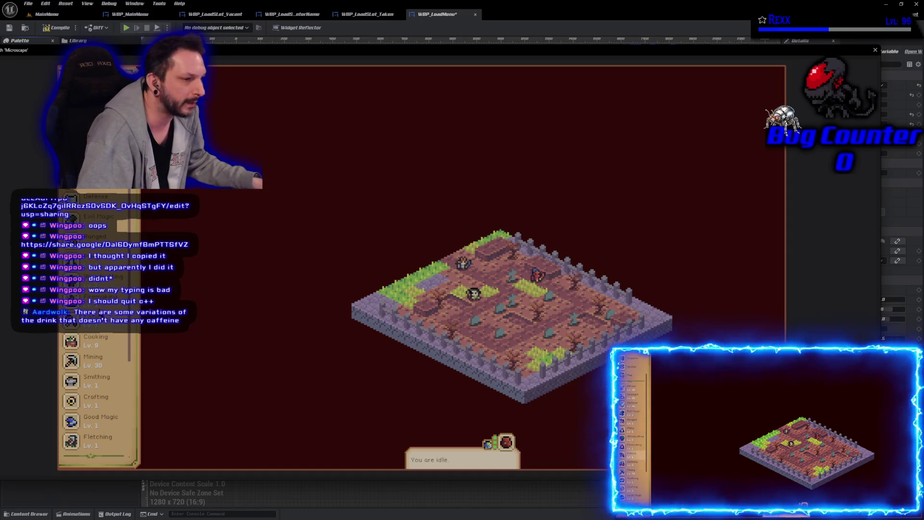
pyautogui.click(97, 260)
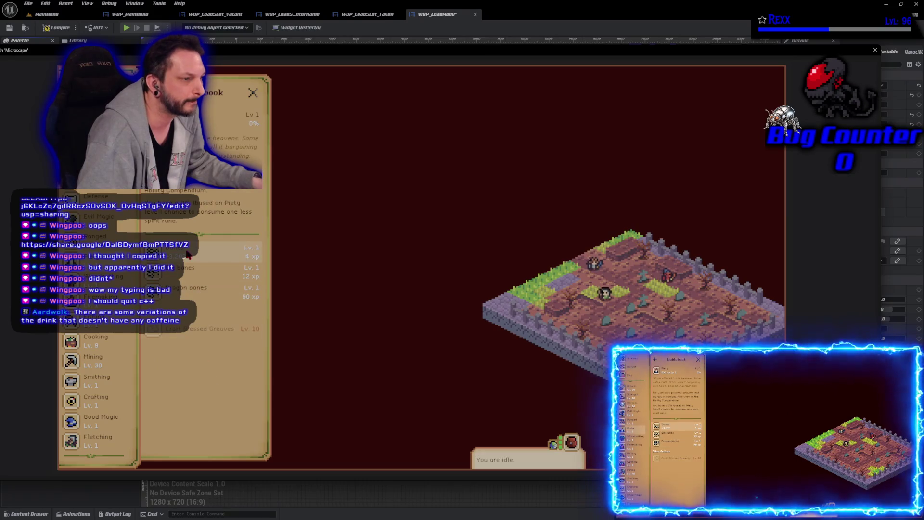
# Start the Bones burial activity, check the Piety Activity & Loot panel, then stop the preview.
pyautogui.click(193, 251)
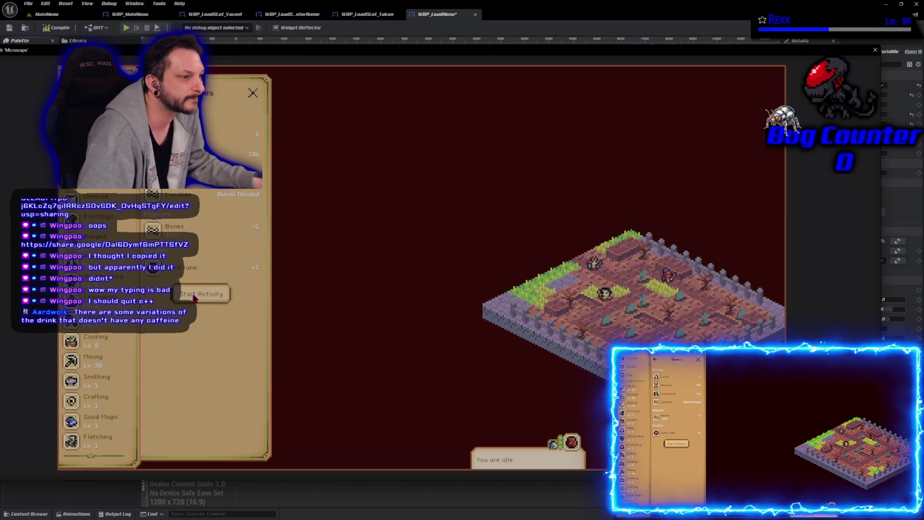
pyautogui.click(362, 346)
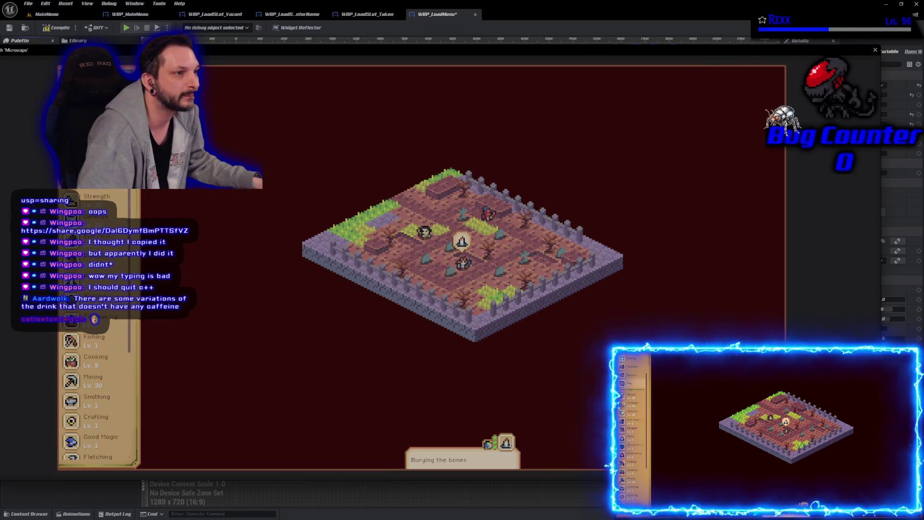
pyautogui.click(77, 357)
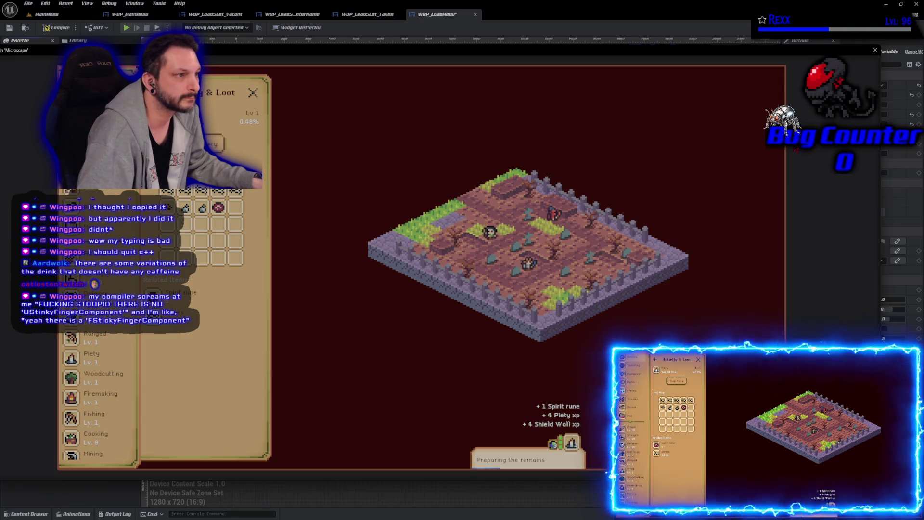
pyautogui.press('Escape')
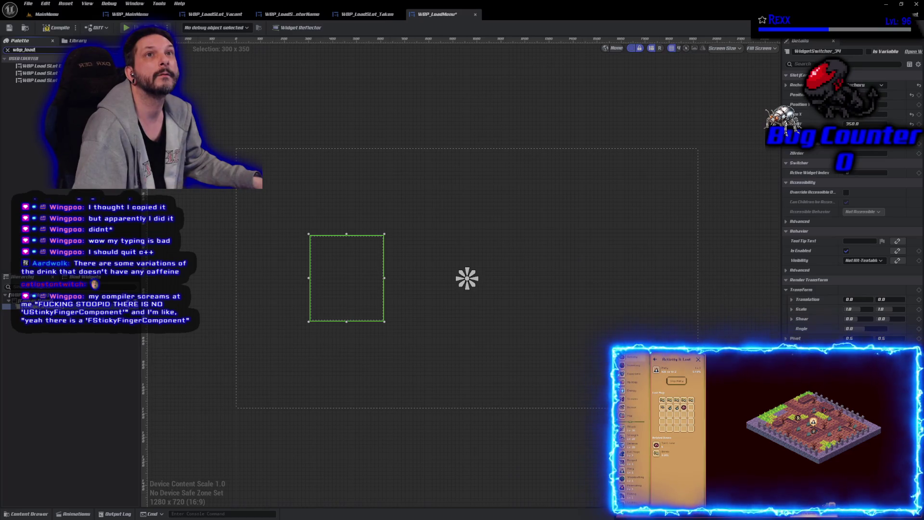
# Drag WBP Load Slot from the Palette's User Created section into the WidgetSwitcher in the Hierarchy.
pyautogui.moveTo(43, 82)
pyautogui.mouseDown()
pyautogui.moveTo(9, 301)
pyautogui.moveTo(73, 316)
pyautogui.mouseUp()
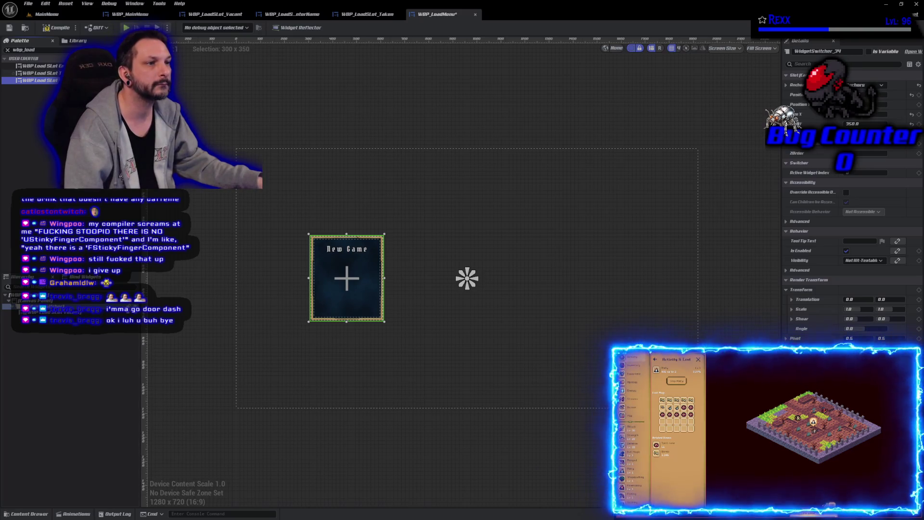
# Add the WBP Load Slot Taken widget to the switcher hierarchy and save the blueprint.
pyautogui.click(41, 66)
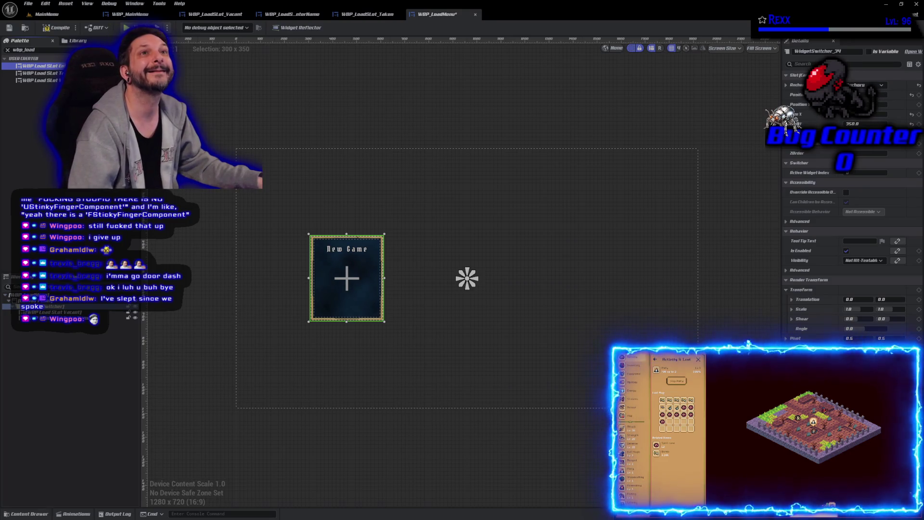
pyautogui.moveTo(41, 73)
pyautogui.mouseDown()
pyautogui.moveTo(62, 250)
pyautogui.moveTo(57, 310)
pyautogui.mouseUp()
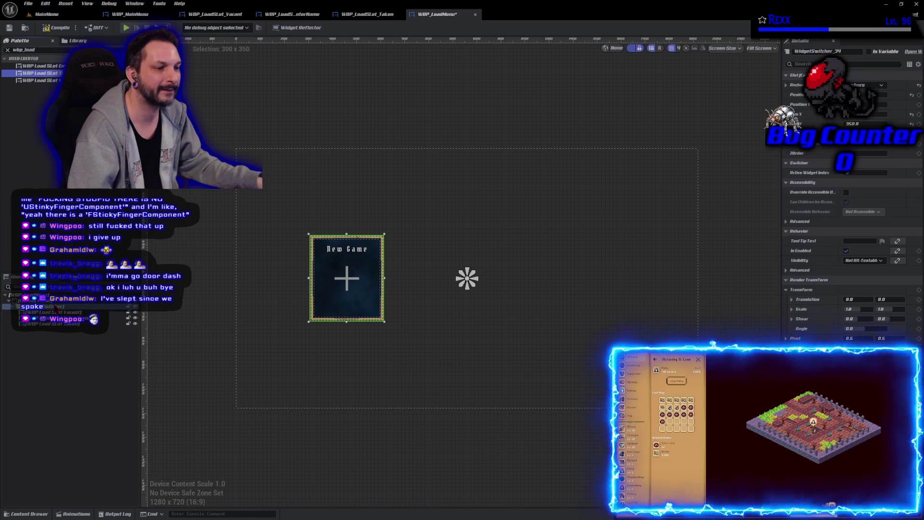
pyautogui.click(9, 29)
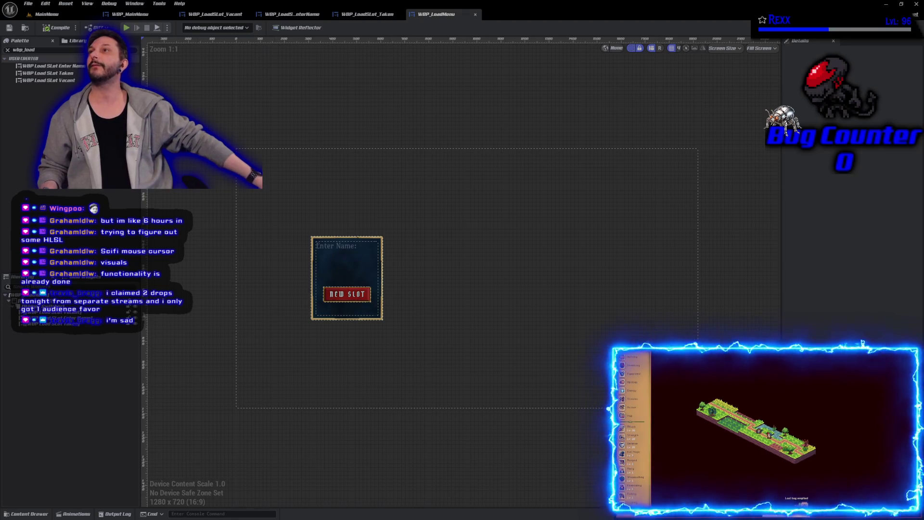
pyautogui.hotkey('alt', 'Tab')
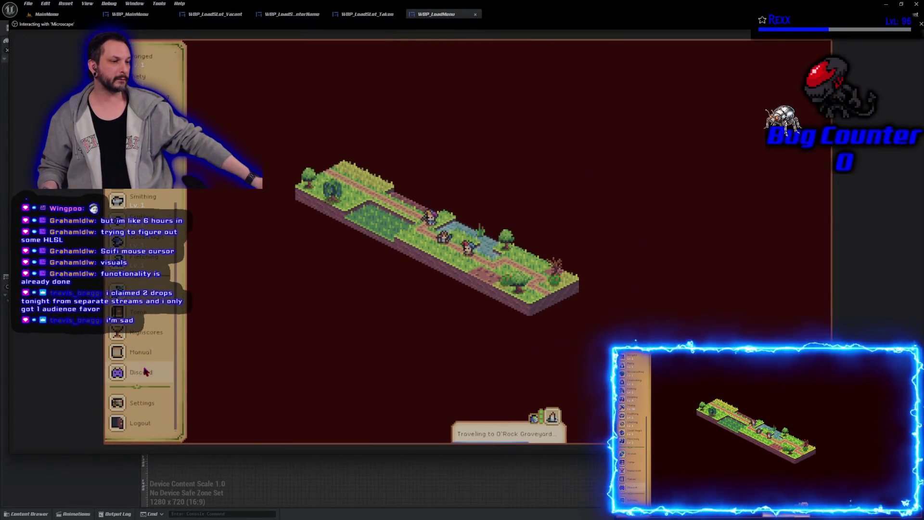
# Browse the Microscape Inventory and Communities lists, close the panel, and end the game session.
pyautogui.scroll(10, 144, 372)
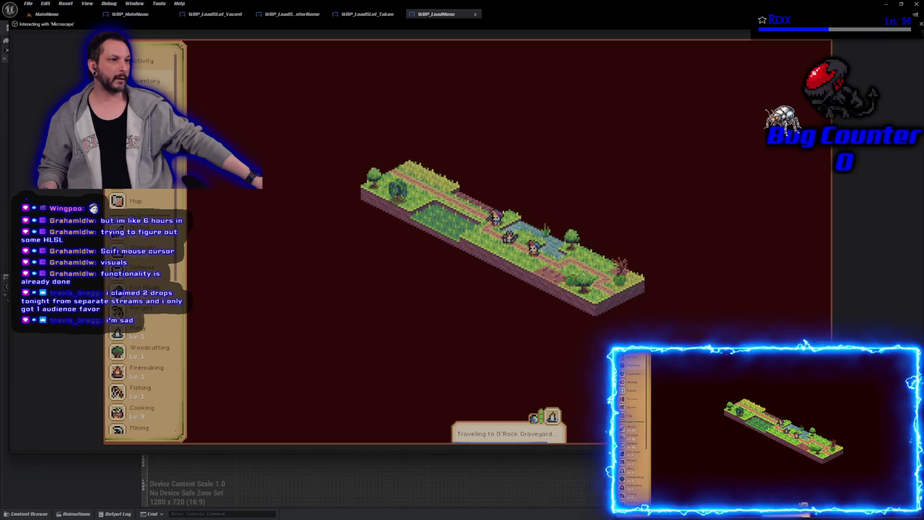
pyautogui.click(150, 81)
pyautogui.scroll(-10, 227, 351)
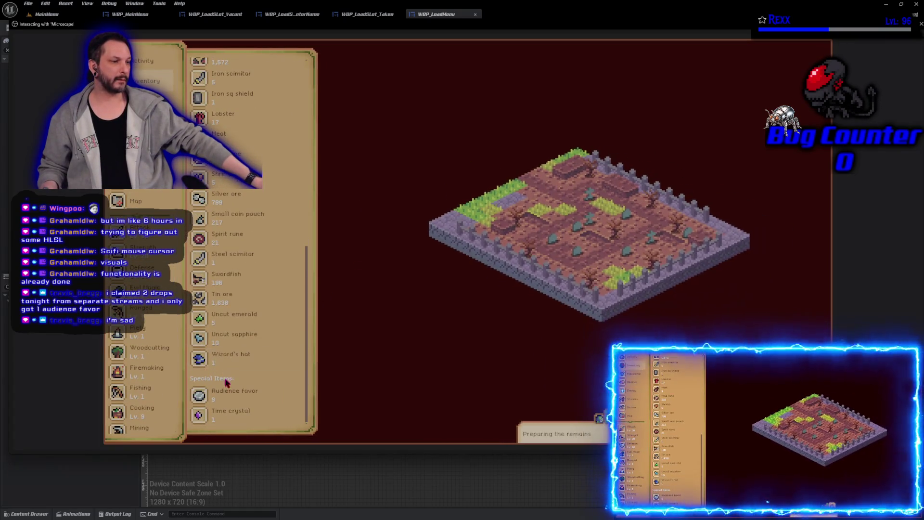
pyautogui.scroll(10, 227, 310)
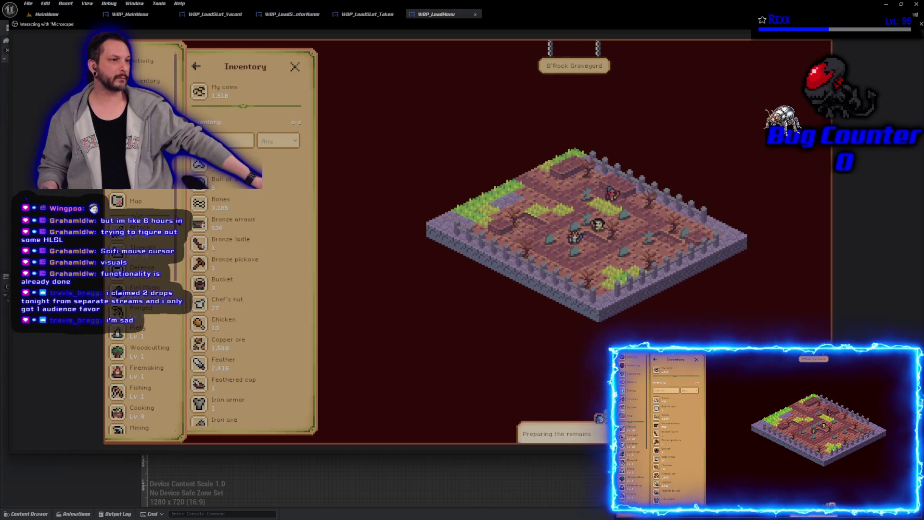
pyautogui.click(149, 162)
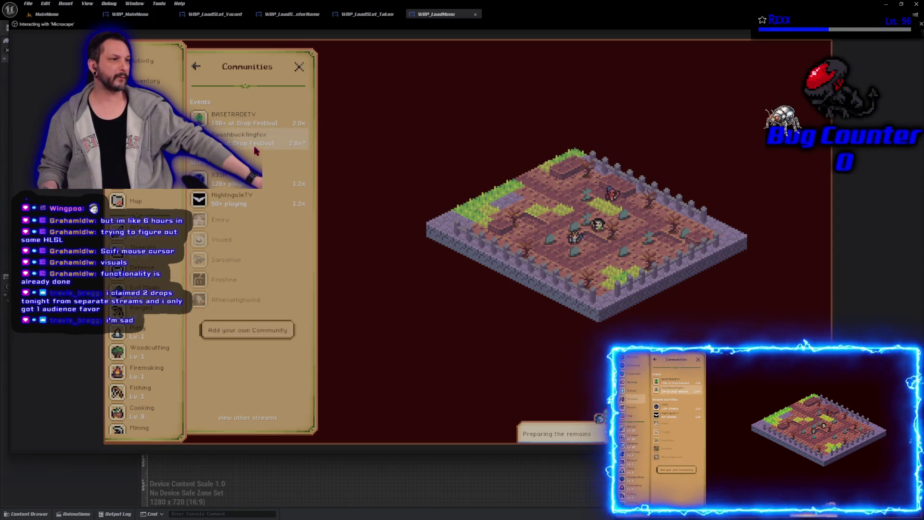
pyautogui.click(299, 68)
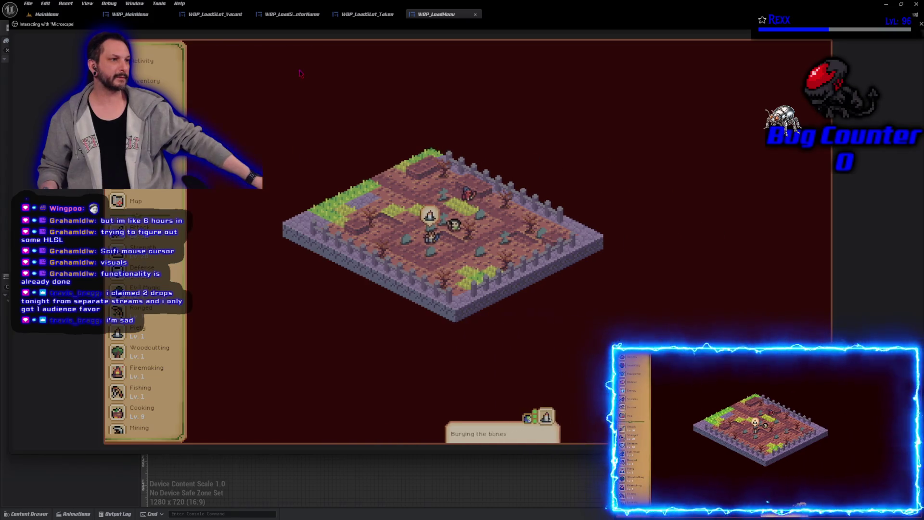
pyautogui.press('Escape')
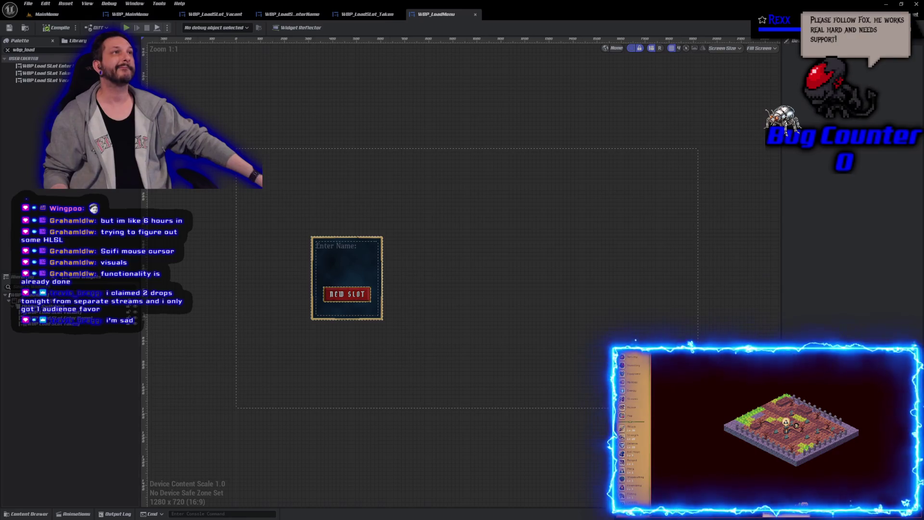
# Rename the widget switcher to Switcher_0 and reselect the root canvas panel.
pyautogui.click(337, 303)
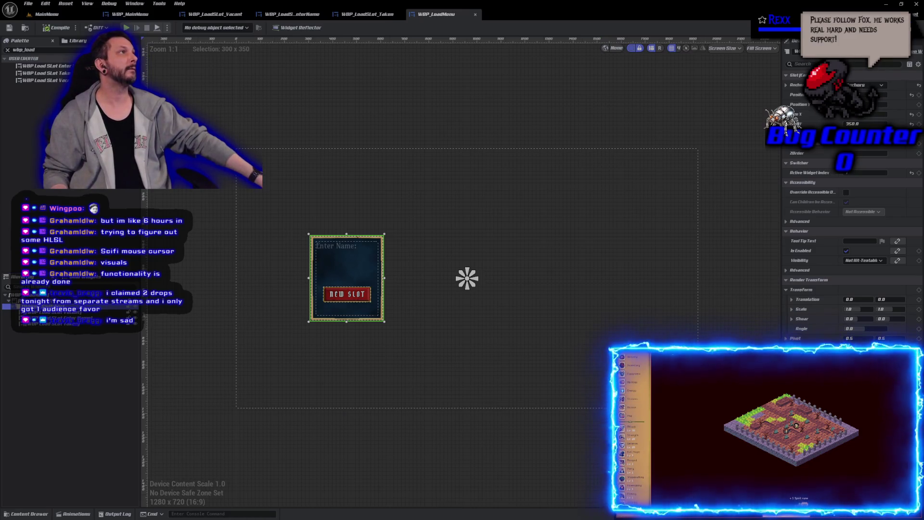
pyautogui.click(912, 172)
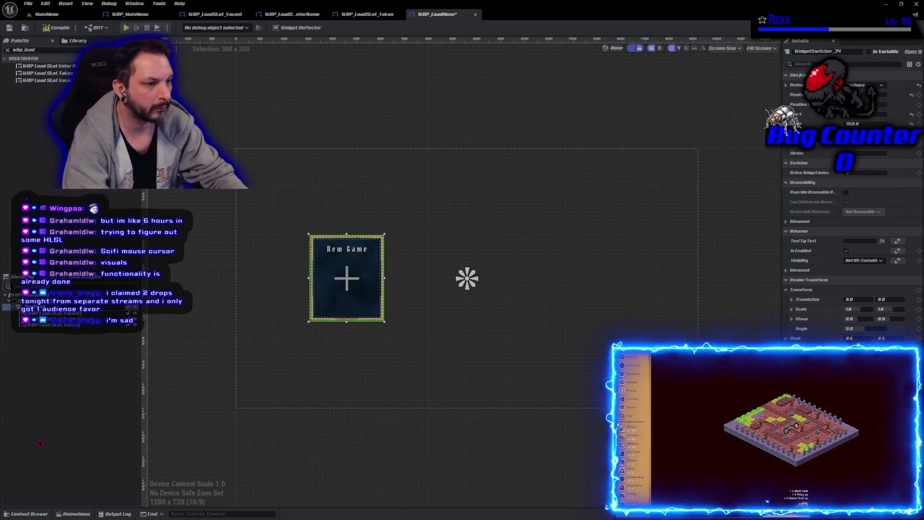
pyautogui.hotkey('ctrl', 'z')
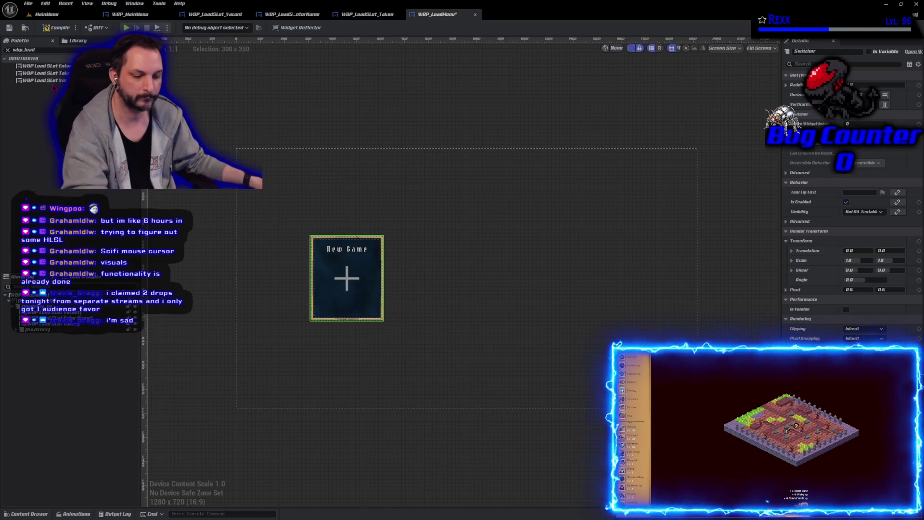
pyautogui.press('Escape')
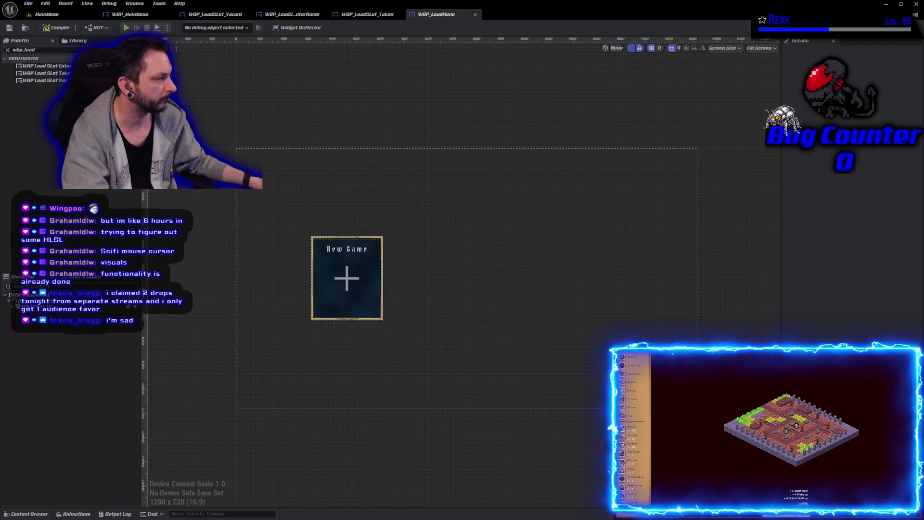
pyautogui.click(13, 301)
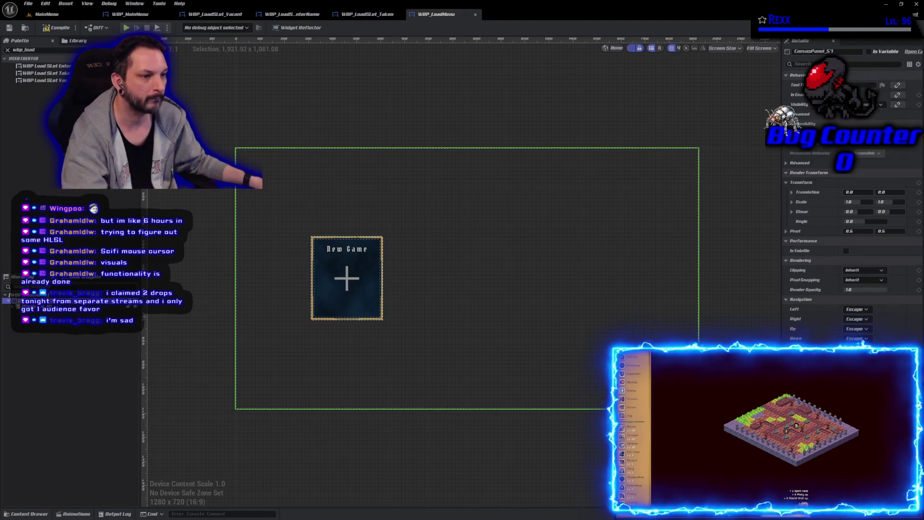
# Duplicate the switcher as Switcher_1 and reset its Position X and Y in Details.
pyautogui.hotkey('ctrl', 'v')
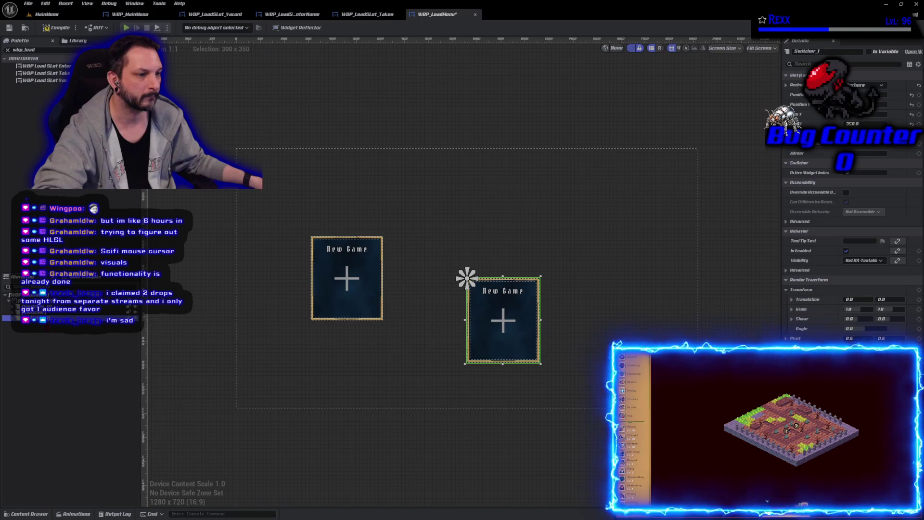
pyautogui.click(29, 312)
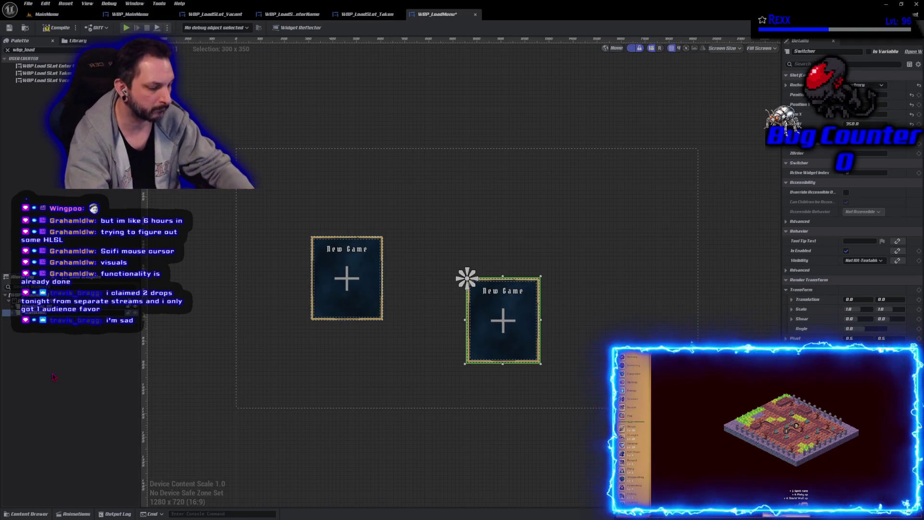
pyautogui.hotkey('ctrl', 'd')
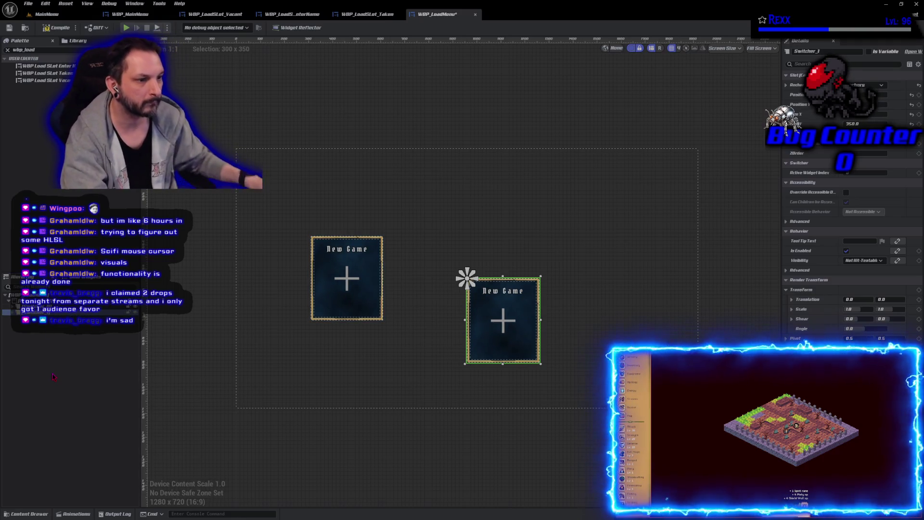
pyautogui.click(466, 278)
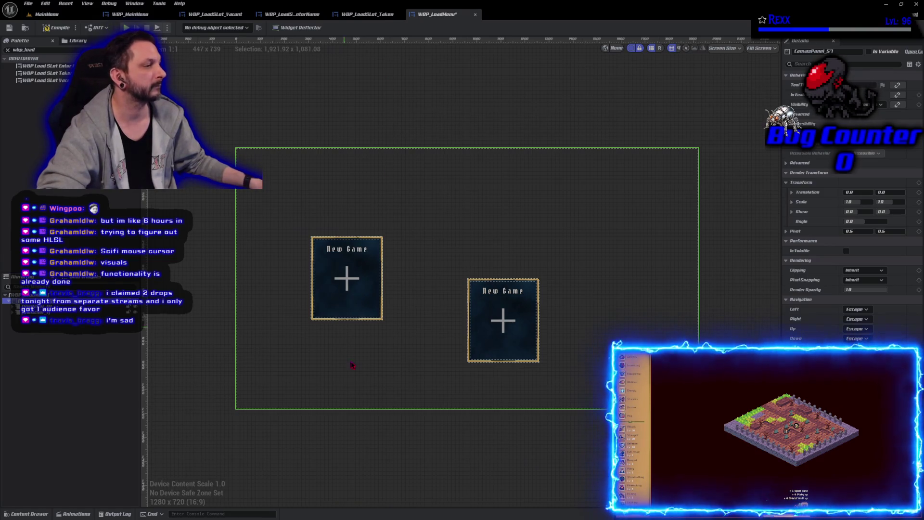
pyautogui.click(468, 281)
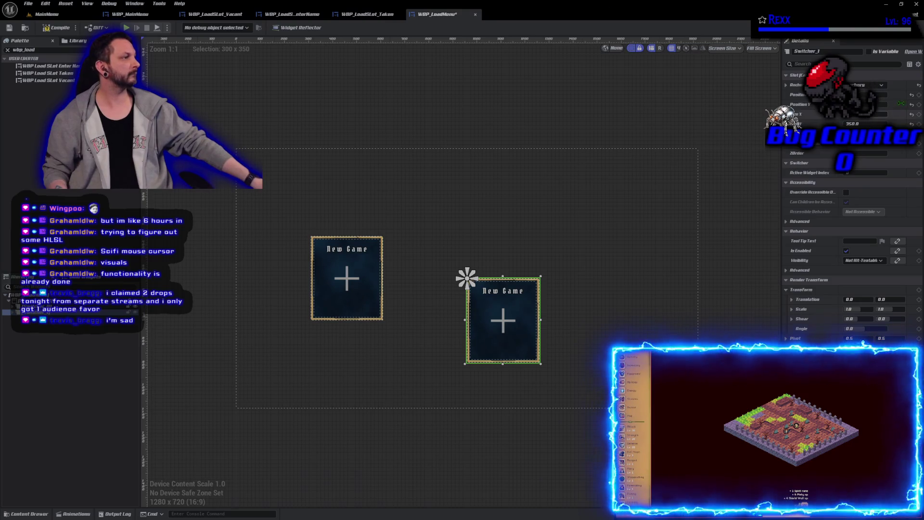
pyautogui.click(912, 95)
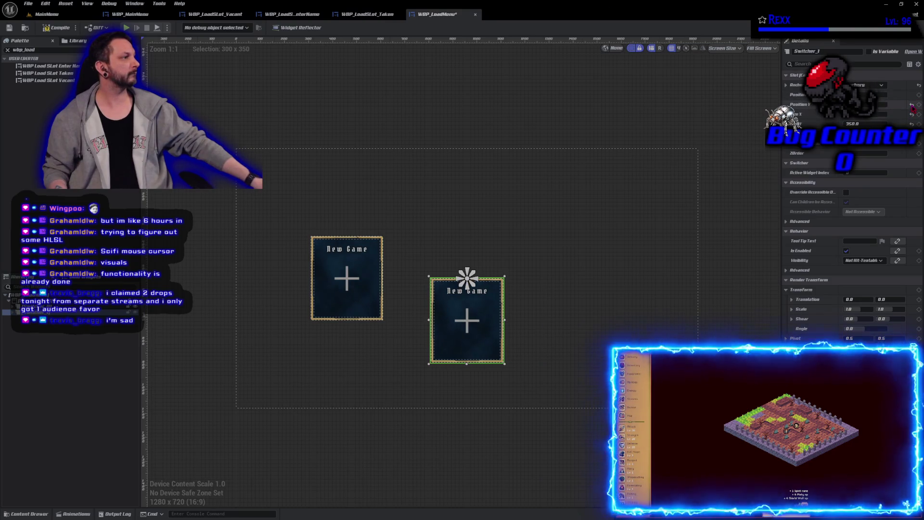
pyautogui.click(912, 106)
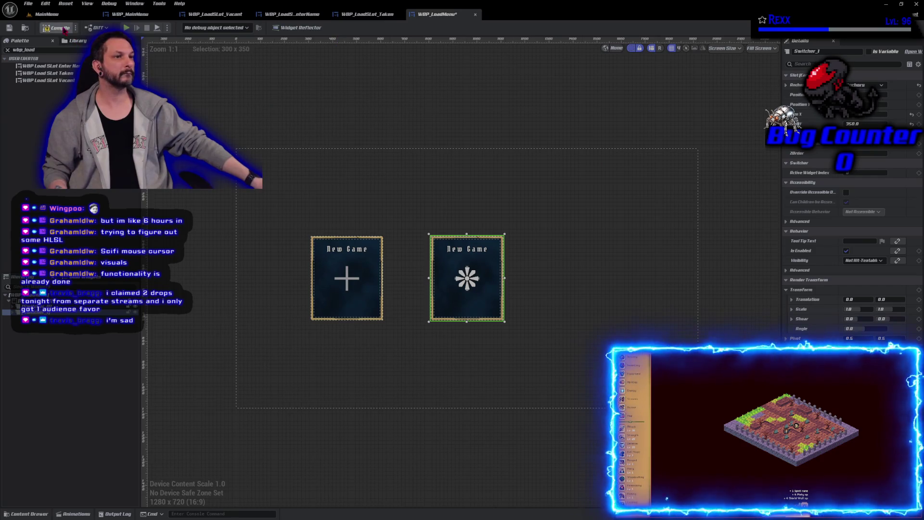
# Compile and save WBP_LoadMenu with both New Game slots using Ctrl+S.
pyautogui.hotkey('ctrl', 's')
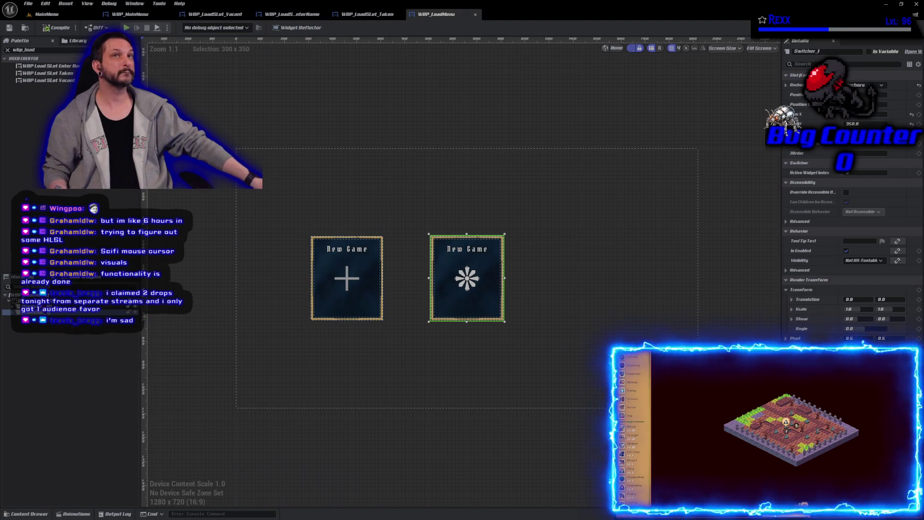
# Resize the left New Game switcher to 256 wide by 300 tall.
pyautogui.click(29, 307)
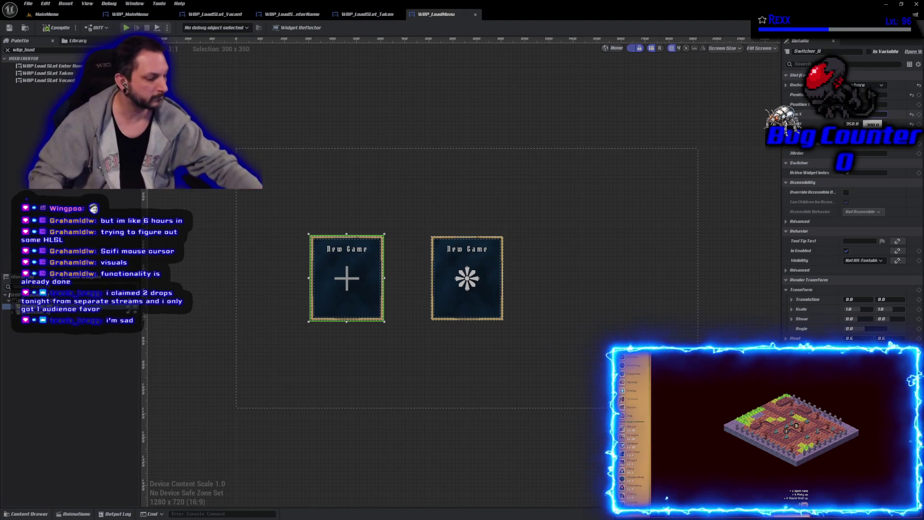
pyautogui.write('256')
pyautogui.press('Return')
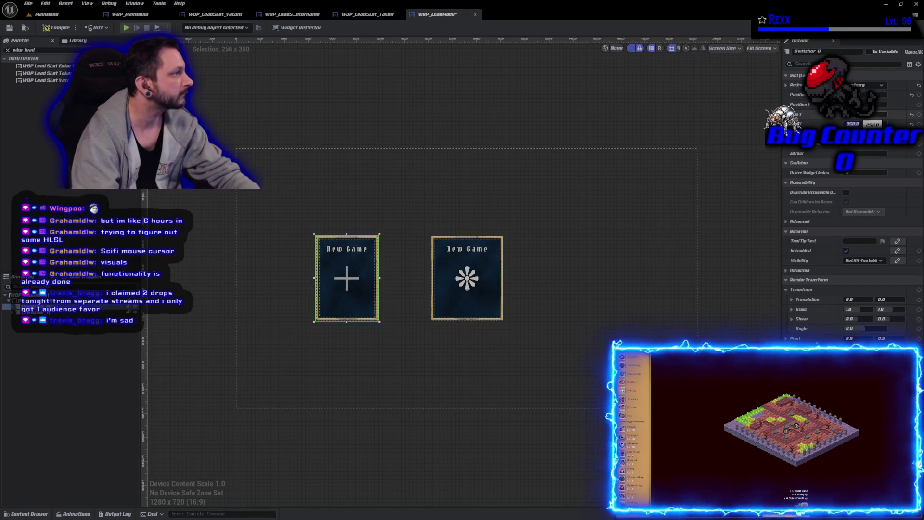
pyautogui.write('300')
pyautogui.press('Return')
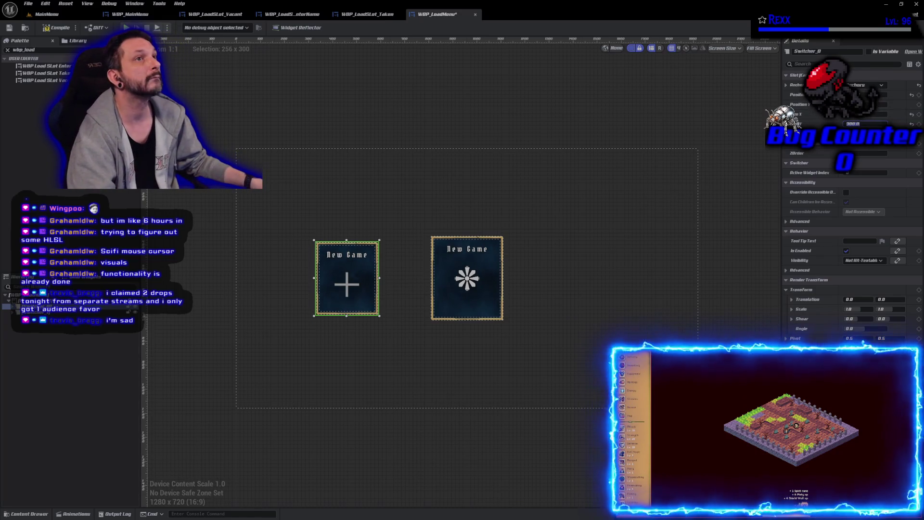
# Resize the right New Game switcher to 256 by 300 and duplicate it.
pyautogui.click(467, 289)
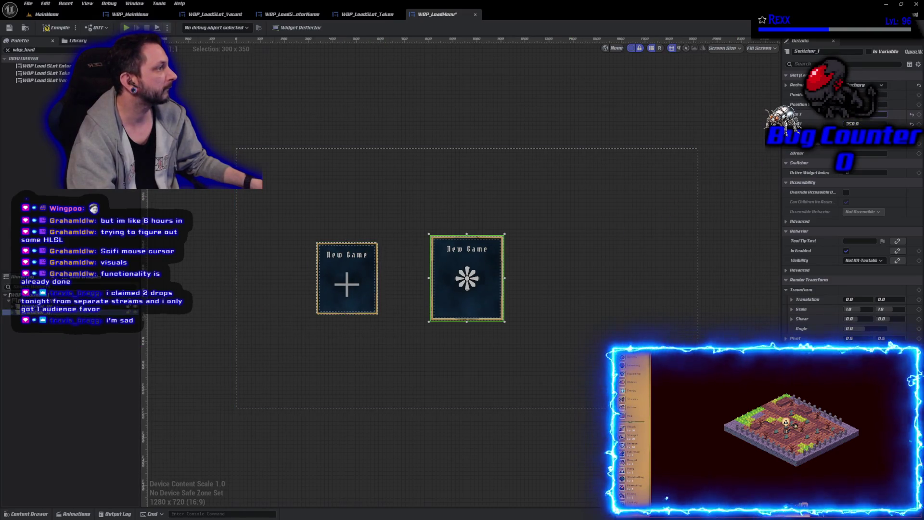
pyautogui.write('256')
pyautogui.press('Tab')
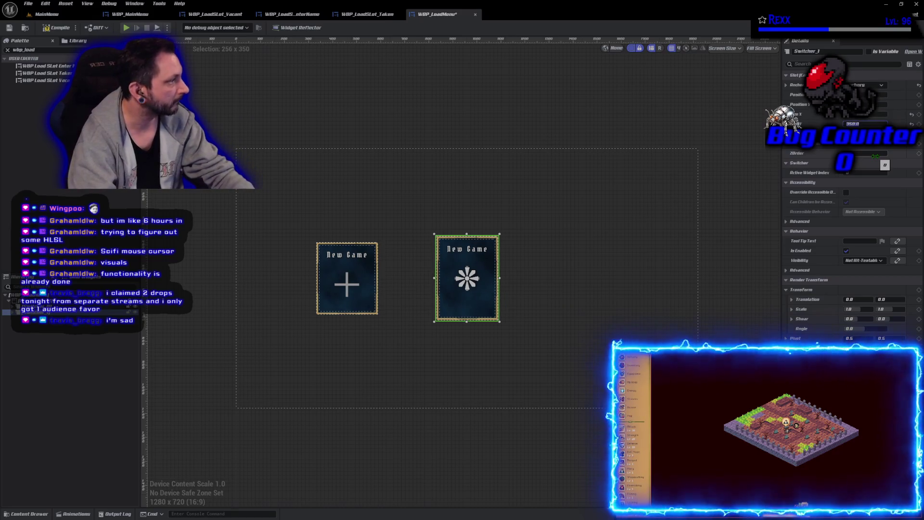
pyautogui.write('0')
pyautogui.press('Return')
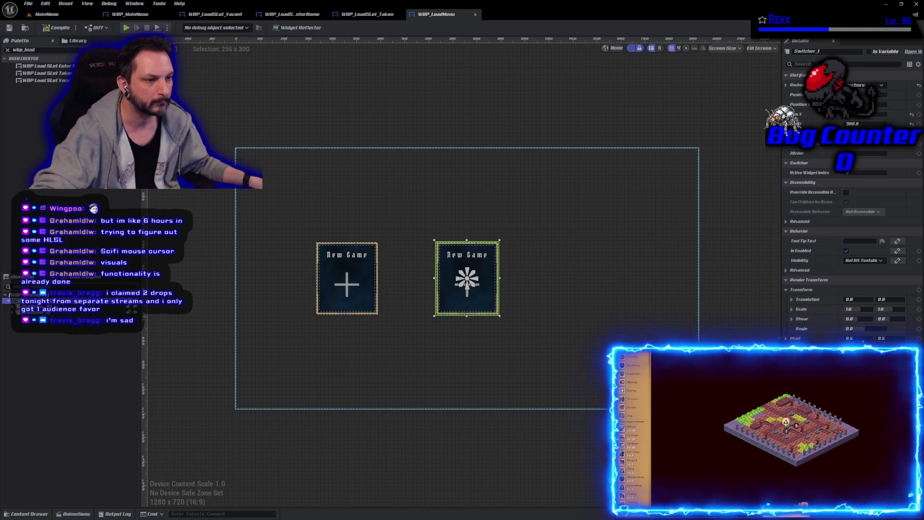
pyautogui.hotkey('ctrl', 'd')
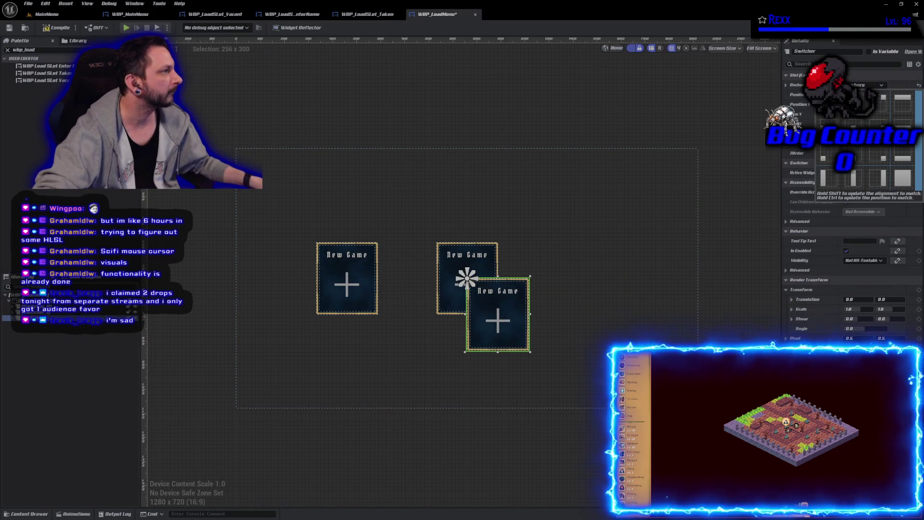
# Reset the copy's Position X and Y, duplicate it into a third slot, and compile and save.
pyautogui.click(912, 96)
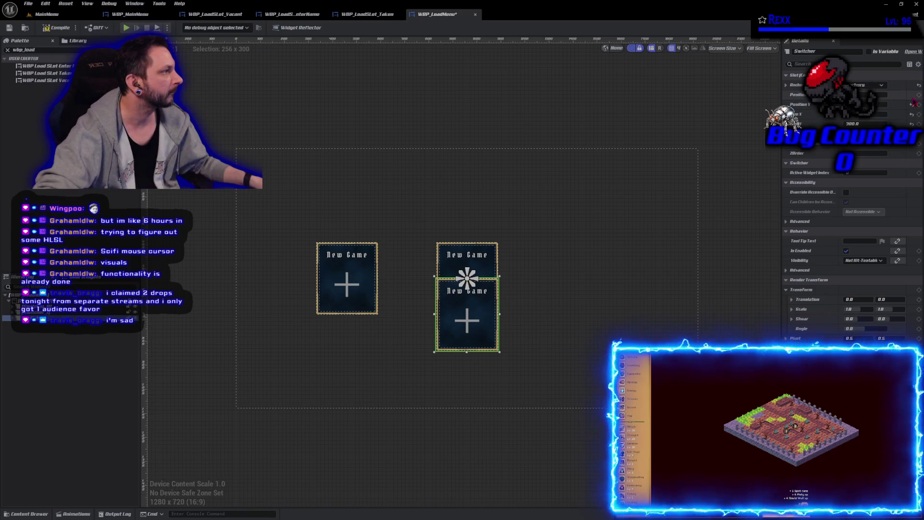
pyautogui.click(912, 105)
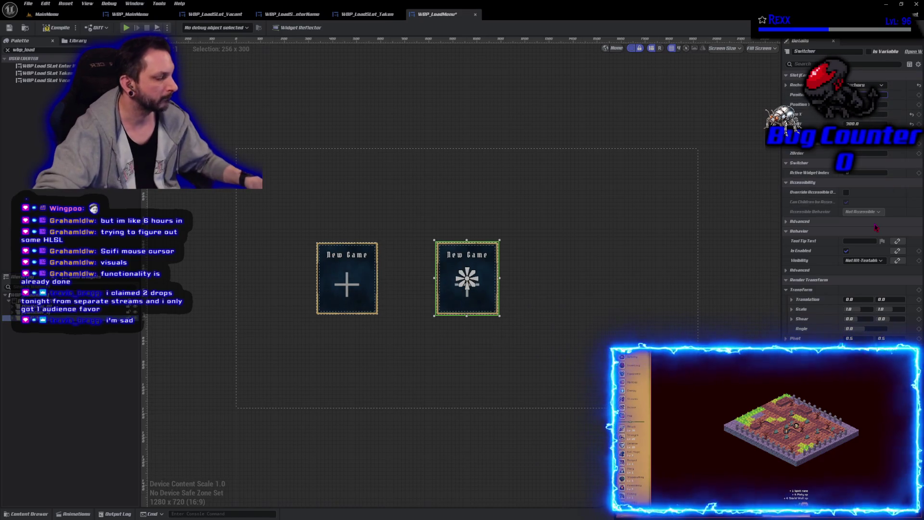
pyautogui.hotkey('ctrl', 'd')
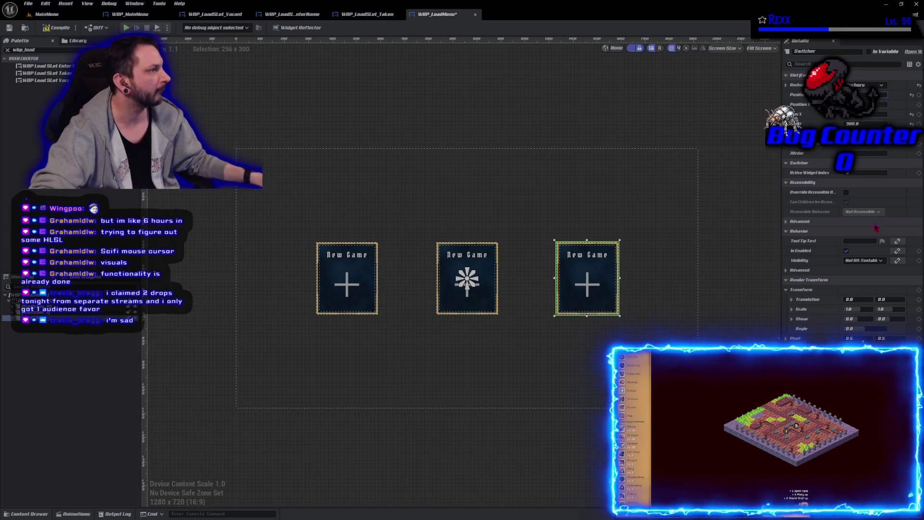
pyautogui.click(56, 28)
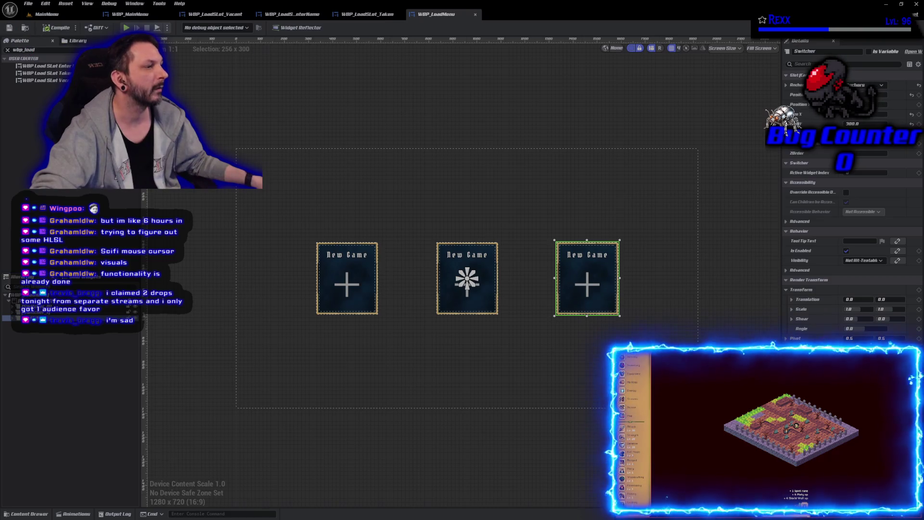
pyautogui.click(95, 396)
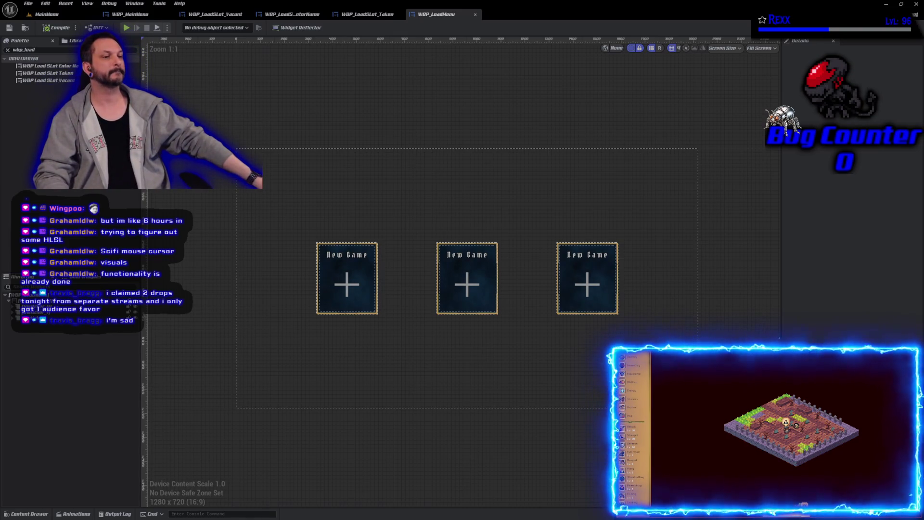
pyautogui.click(43, 318)
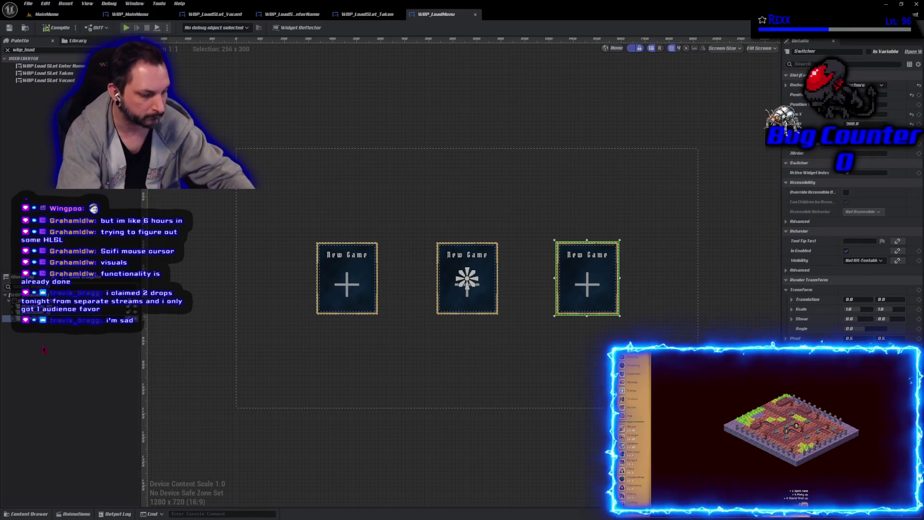
# Replace the Palette search 'wbp_load' with 'wide' so WBP Wide Button is listed.
pyautogui.hotkey('ctrl', 'd')
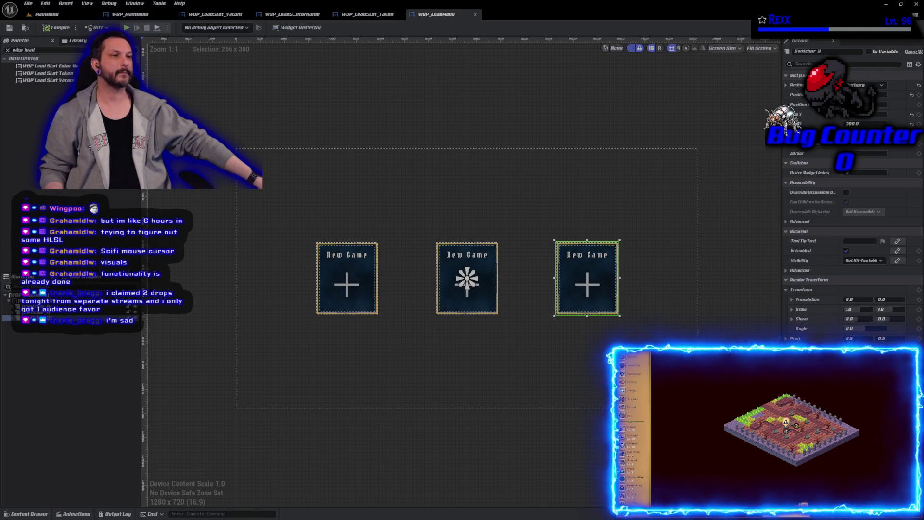
pyautogui.click(23, 50)
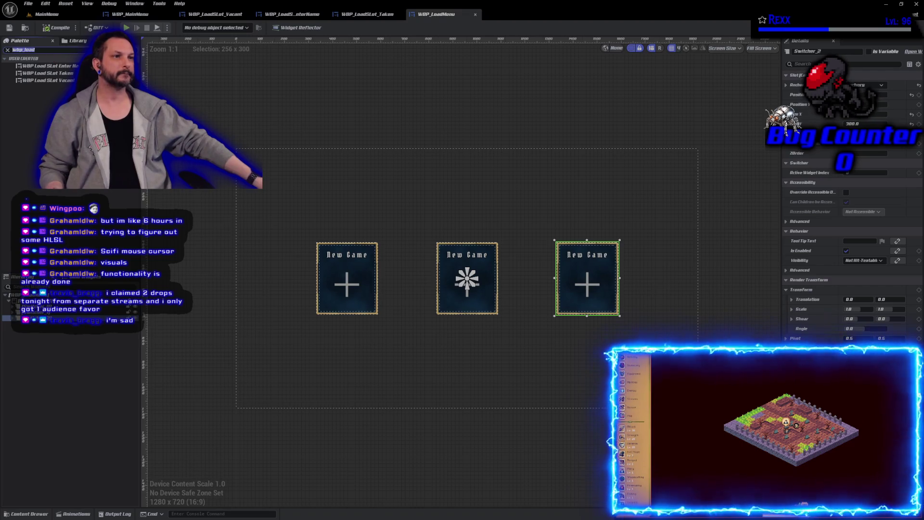
pyautogui.write('wide')
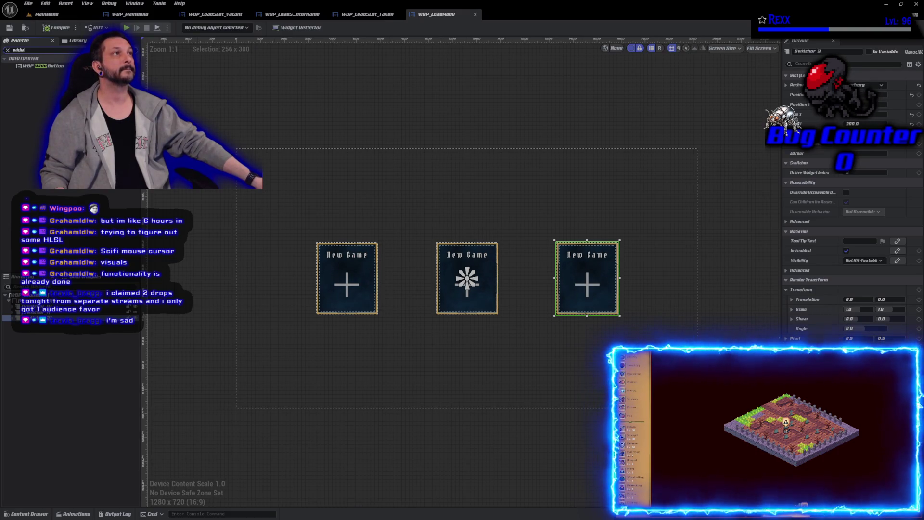
# Place a WBP Wide Button beneath each of the left, middle and right New Game cards.
pyautogui.moveTo(42, 66); pyautogui.dragTo(337, 350)
pyautogui.moveTo(42, 66)
pyautogui.mouseDown()
pyautogui.moveTo(473, 340)
pyautogui.moveTo(456, 347)
pyautogui.mouseUp()
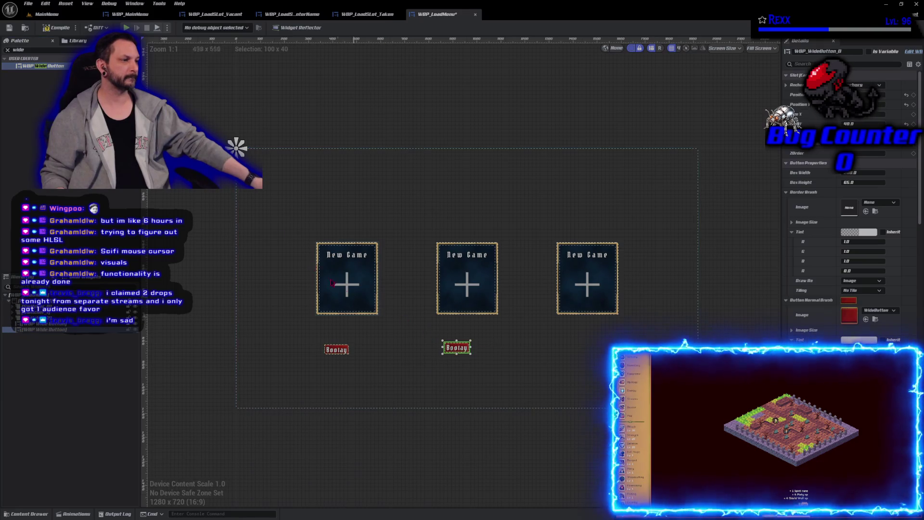
pyautogui.moveTo(43, 66)
pyautogui.mouseDown()
pyautogui.moveTo(578, 359)
pyautogui.moveTo(565, 346)
pyautogui.moveTo(574, 345)
pyautogui.mouseUp()
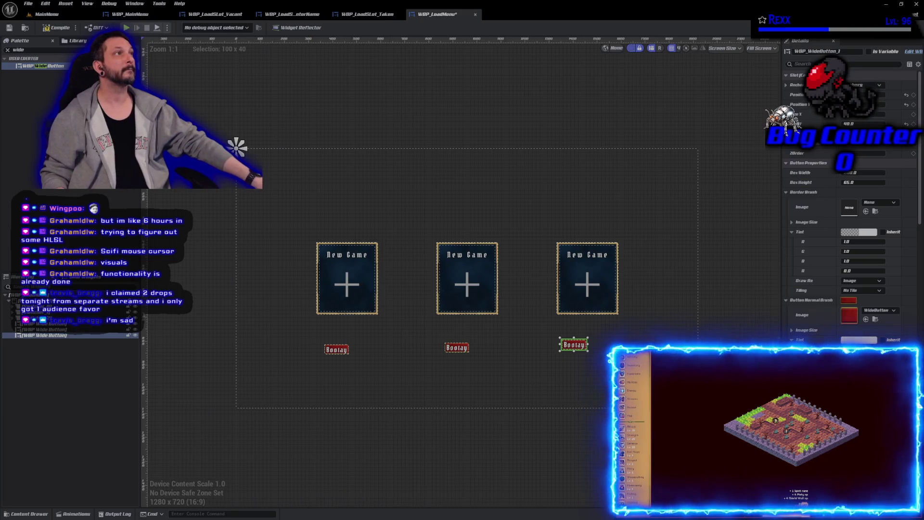
pyautogui.click(340, 352)
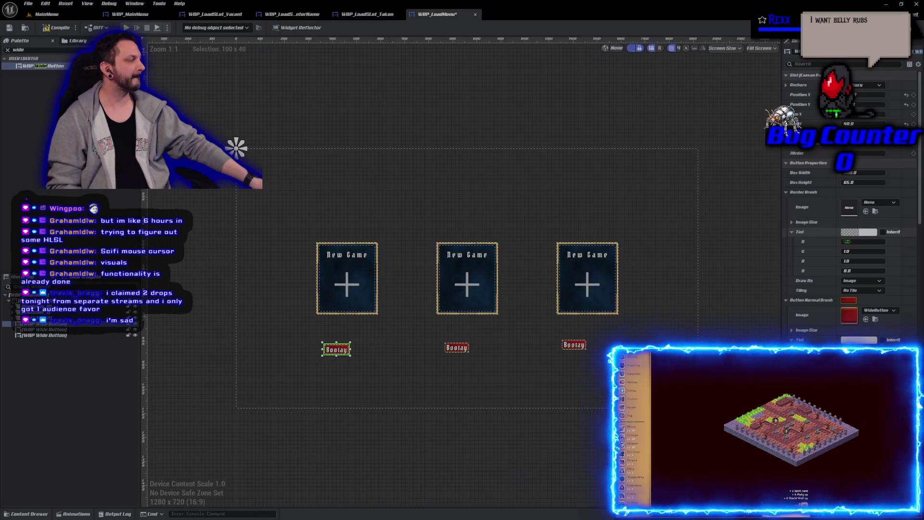
# Set the first Bootay button's slot size to 180 × 65.
pyautogui.click(852, 172)
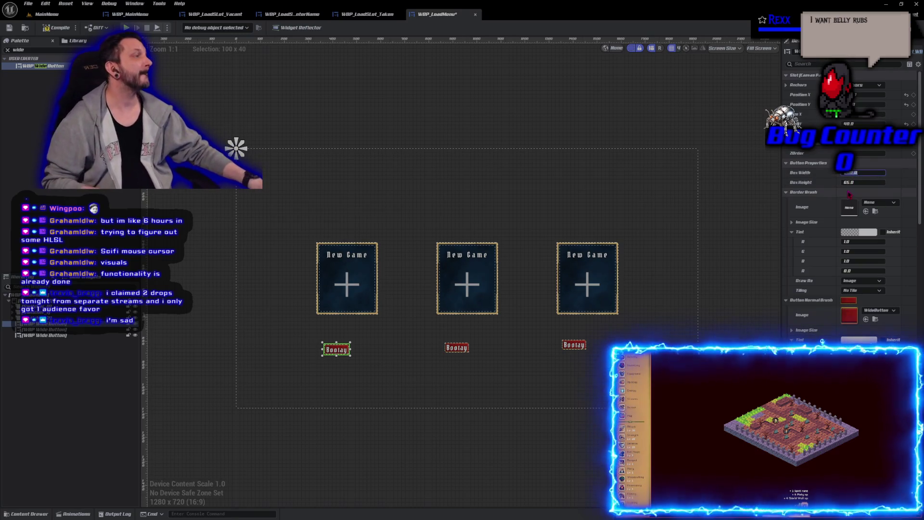
pyautogui.press('Return')
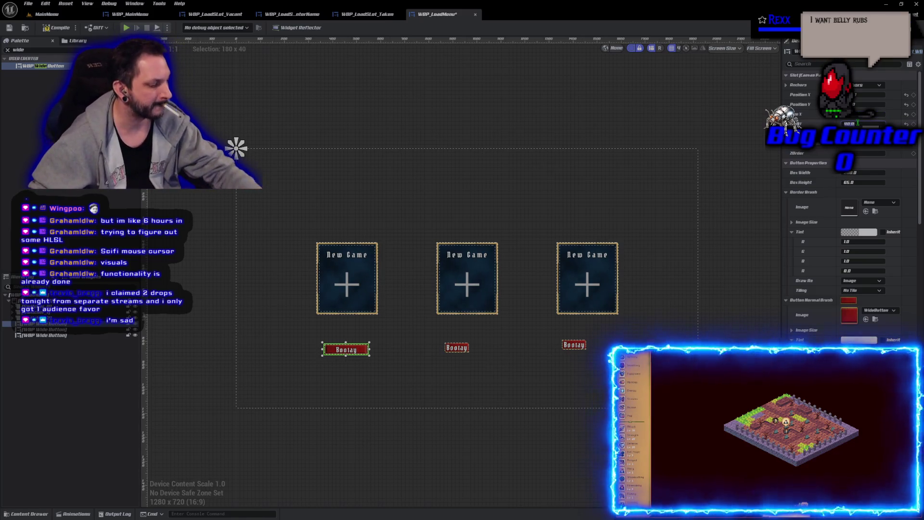
pyautogui.write('65')
pyautogui.press('Return')
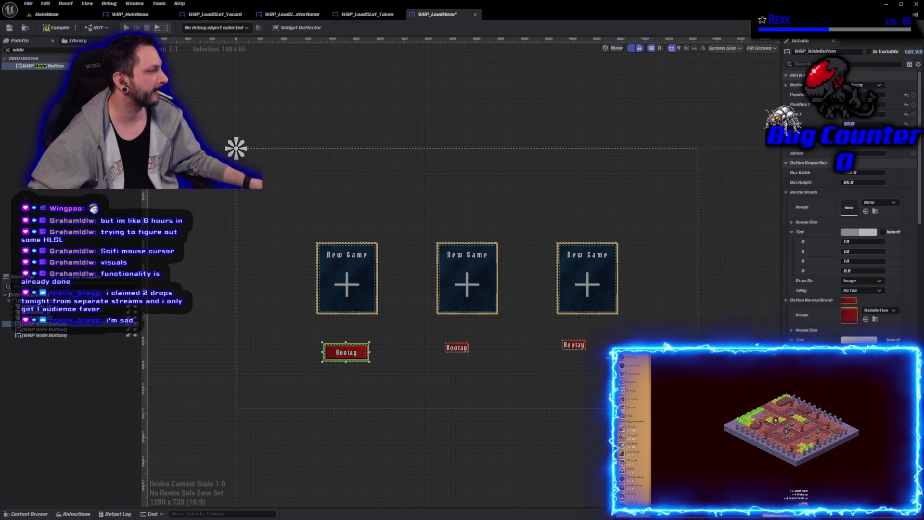
pyautogui.scroll(-5, 852, 217)
pyautogui.scroll(-10, 852, 217)
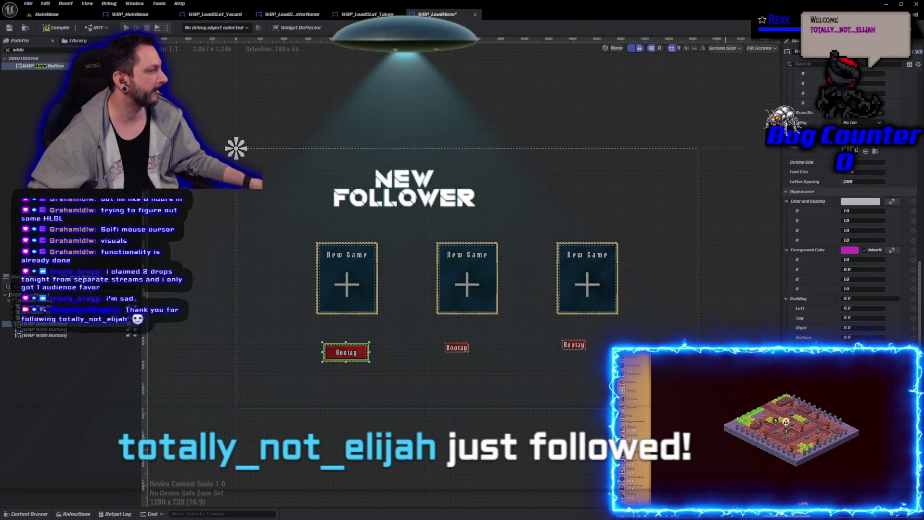
# Reselect the first Bootay button and browse its Details properties.
pyautogui.click(363, 351)
pyautogui.click(365, 352)
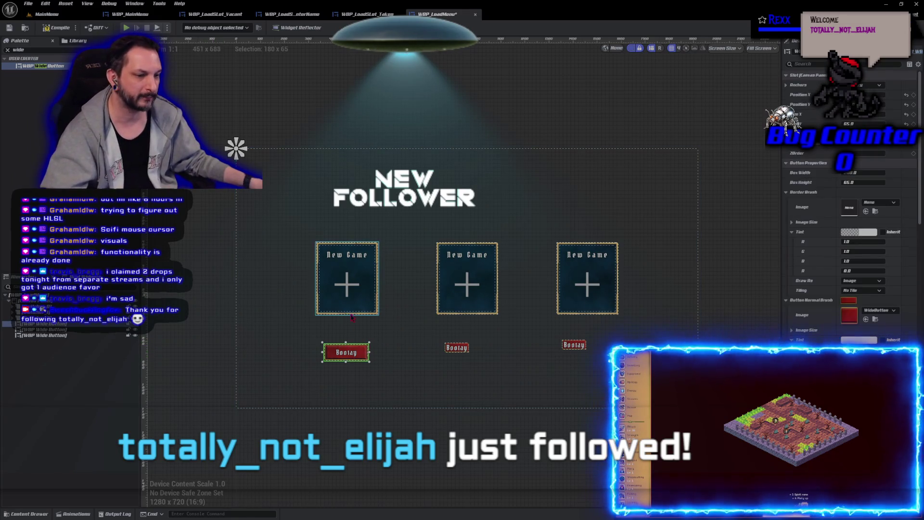
pyautogui.scroll(-8, 853, 216)
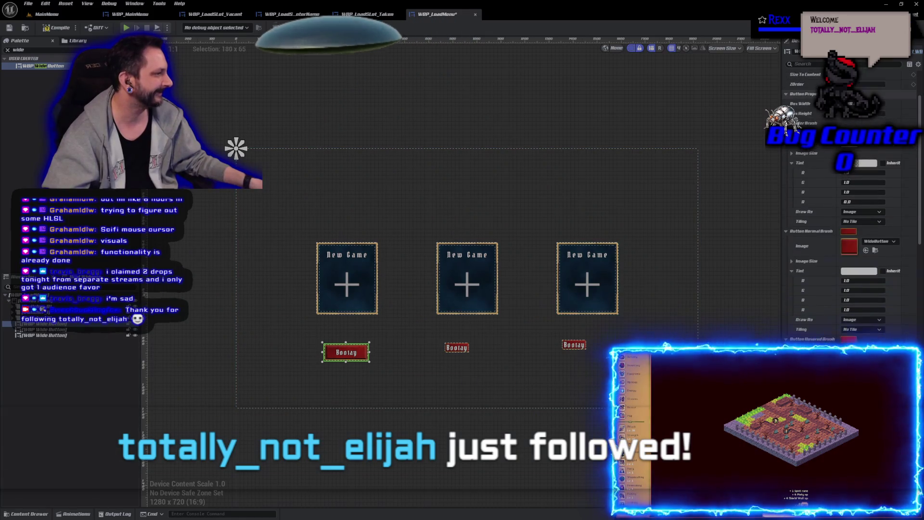
pyautogui.scroll(-5, 852, 216)
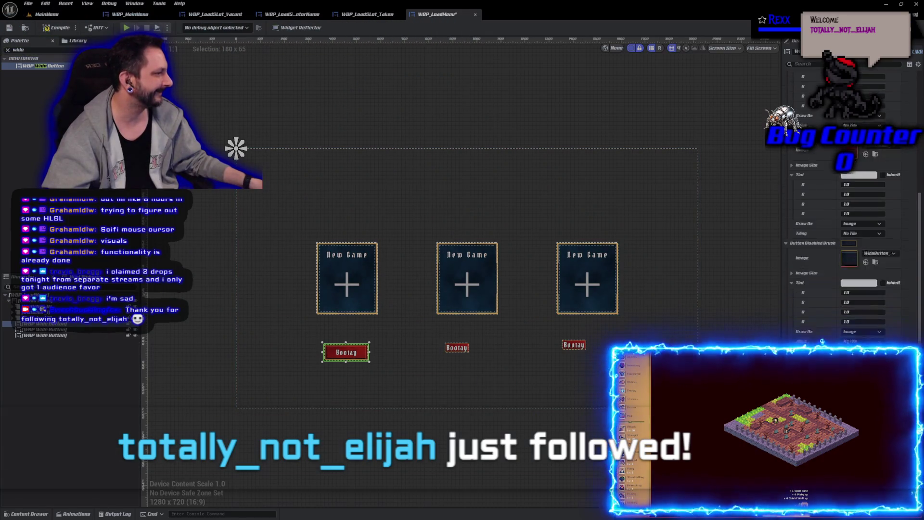
pyautogui.scroll(-3, 852, 216)
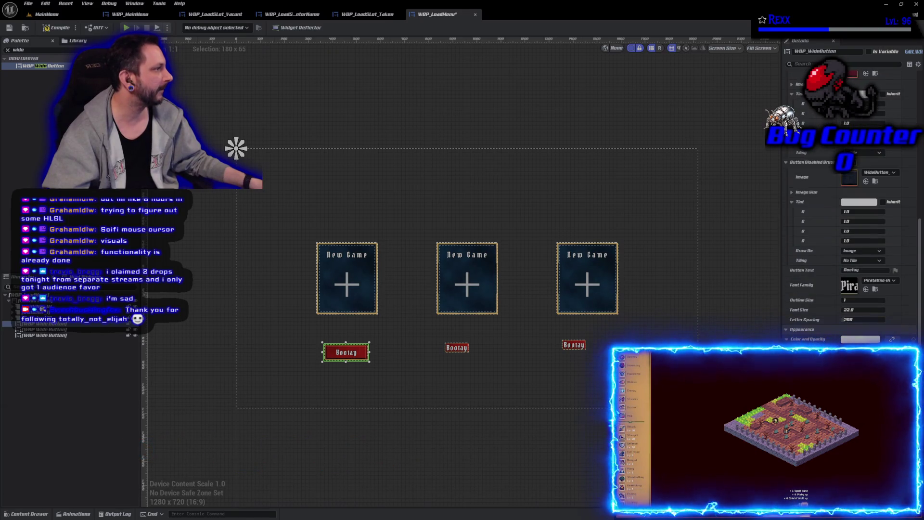
pyautogui.scroll(3, 852, 217)
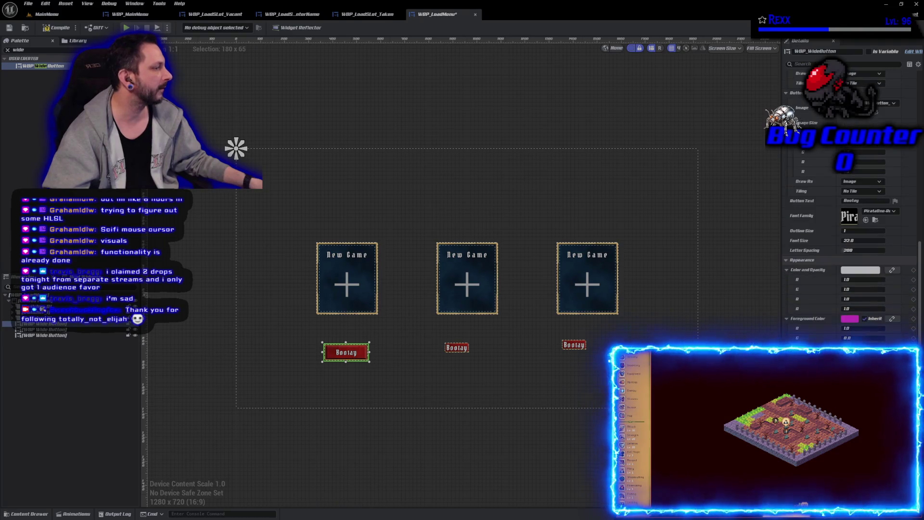
pyautogui.scroll(-10, 853, 217)
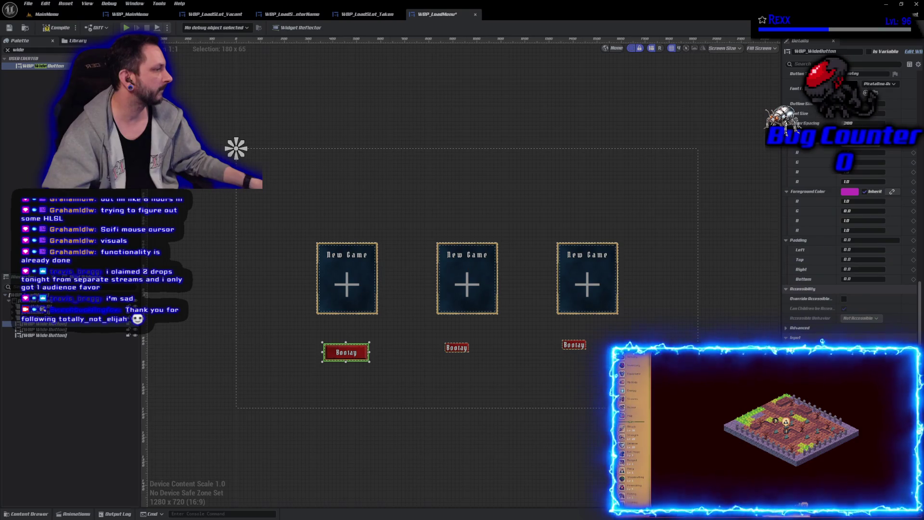
pyautogui.scroll(8, 823, 341)
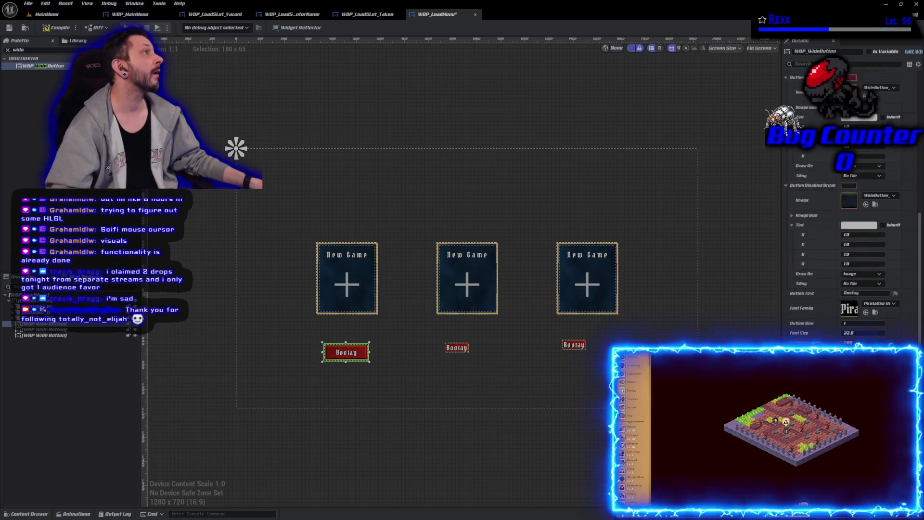
pyautogui.scroll(2, 852, 217)
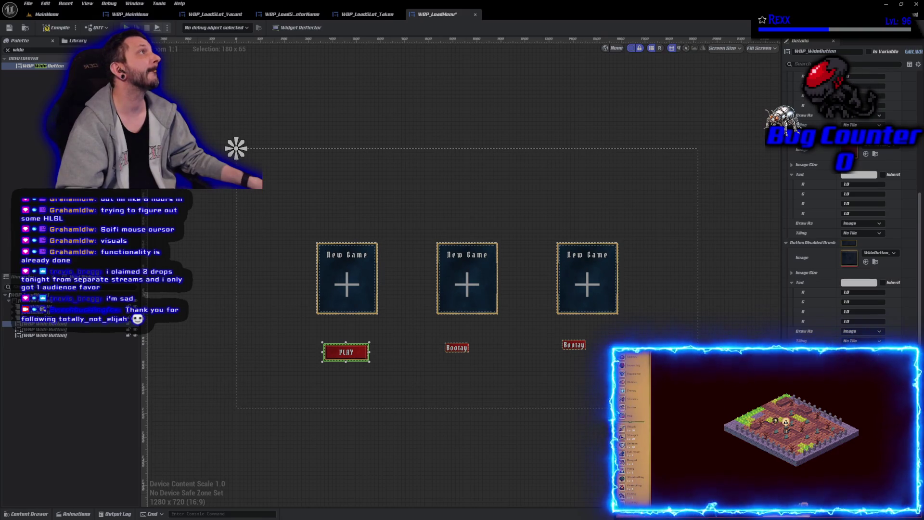
# Compile and save WBP_LoadMenu with the first wide button labelled PLAY.
pyautogui.scroll(10, 873, 340)
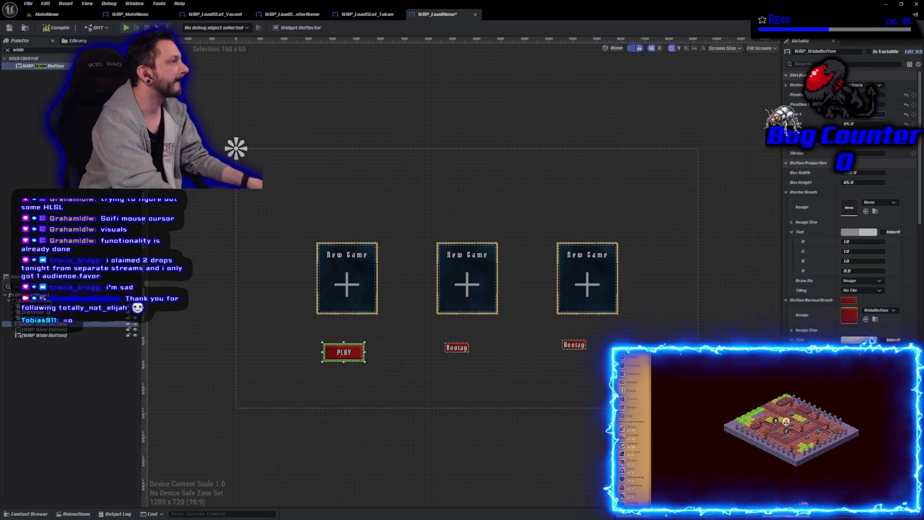
pyautogui.hotkey('ctrl', 's')
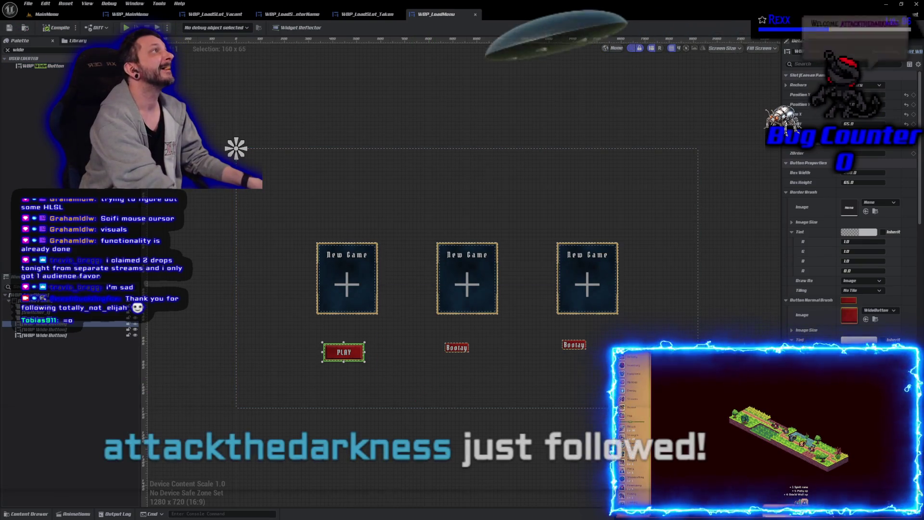
pyautogui.click(867, 84)
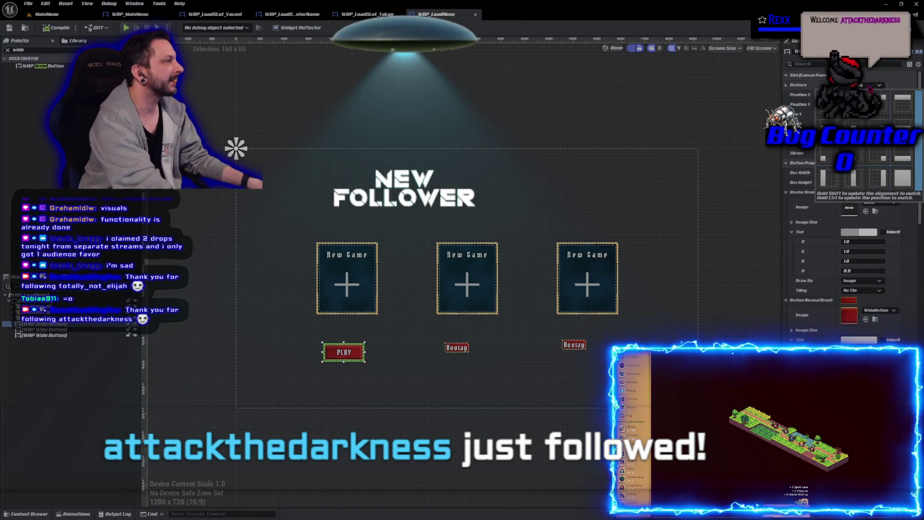
# Anchor the PLAY button and shift it right and lower, between the left and middle cards.
pyautogui.click(236, 149)
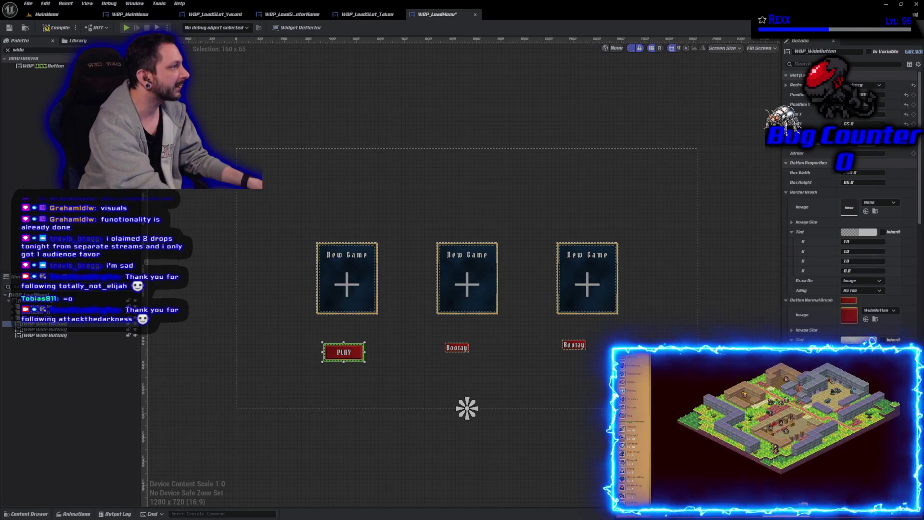
pyautogui.hotkey('ctrl', 'z')
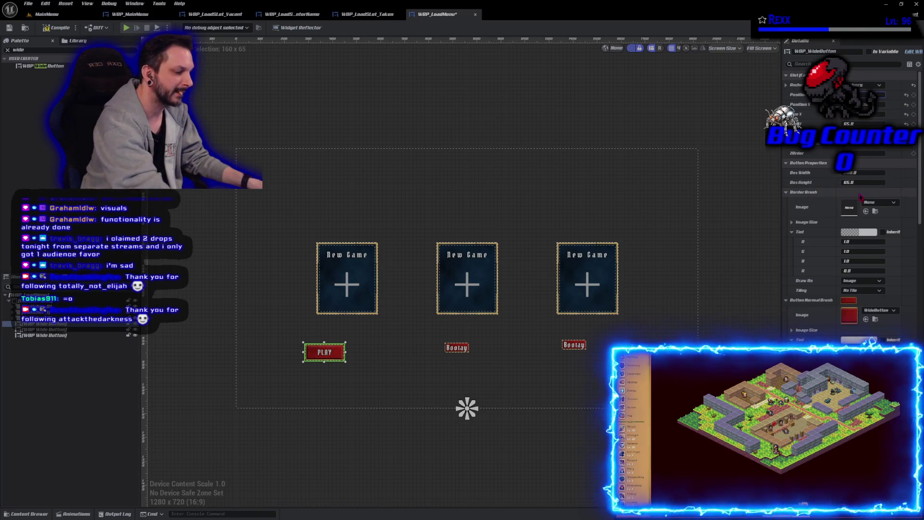
pyautogui.hotkey('ctrl', 'z')
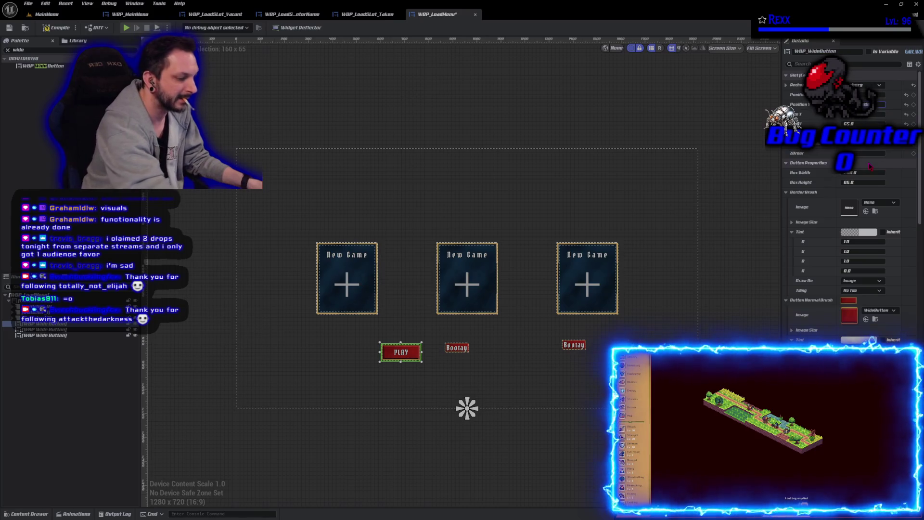
pyautogui.press('Return')
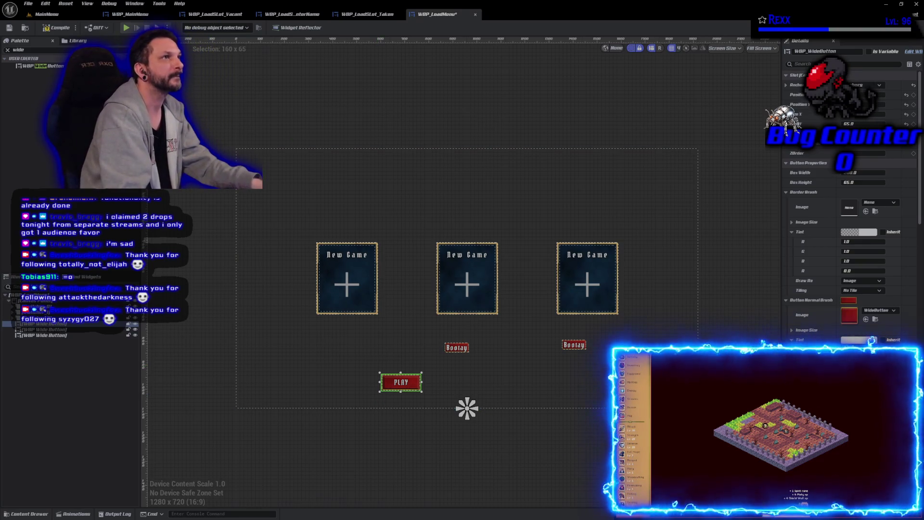
# Select the right Bootay button on the load menu canvas.
pyautogui.click(578, 347)
# Delete both Bootay buttons and compile the widget blueprint.
pyautogui.press('Delete')
pyautogui.click(455, 349)
pyautogui.press('Delete')
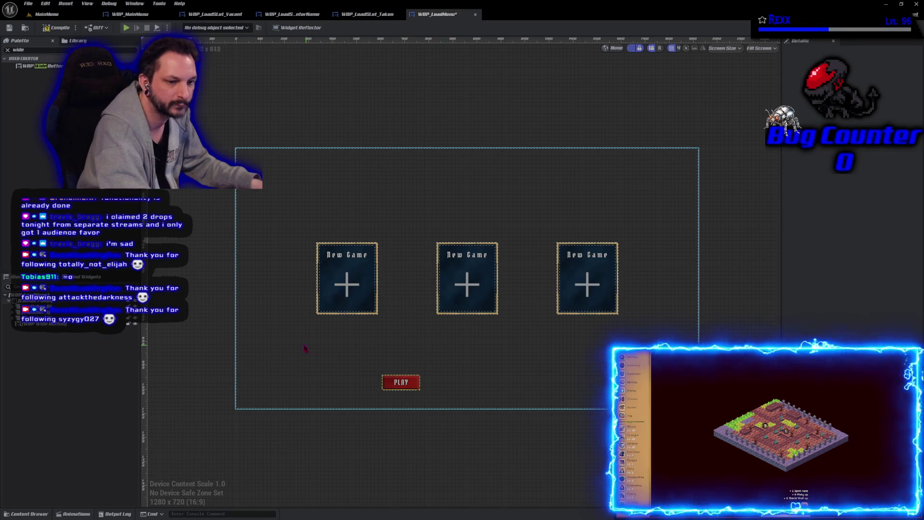
pyautogui.click(46, 28)
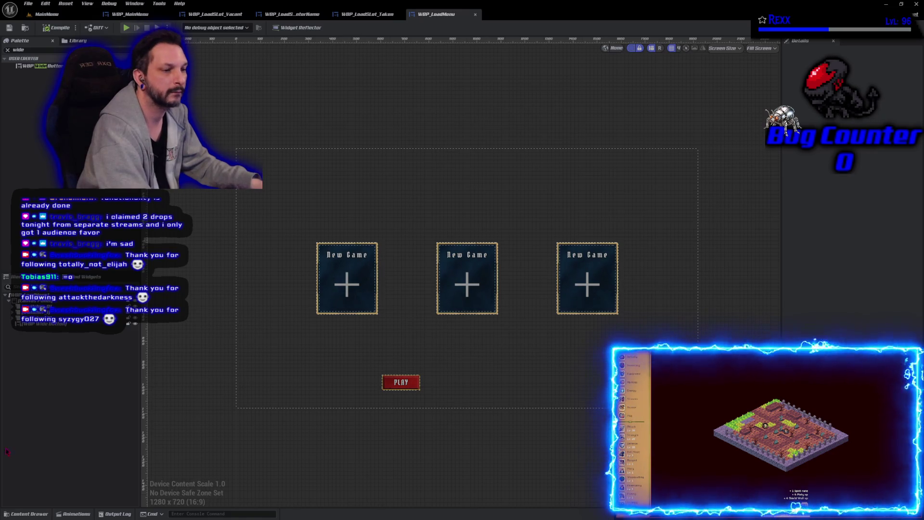
# Rename the PLAY button to Button_Play and paste a duplicate onto the canvas.
pyautogui.click(52, 327)
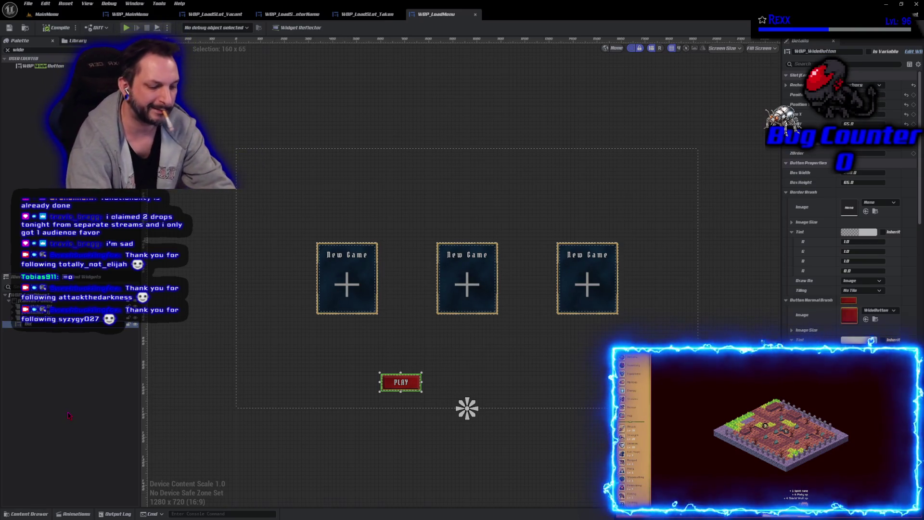
pyautogui.write('_Pla')
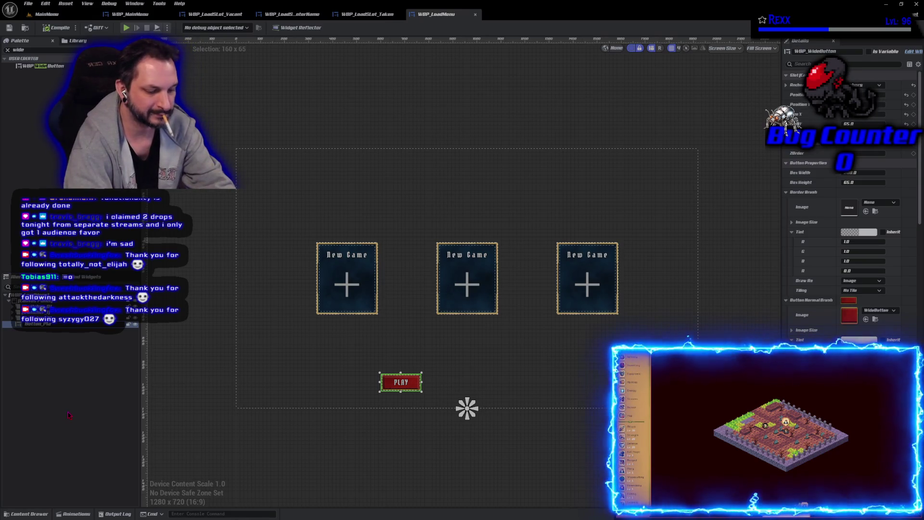
pyautogui.write('y')
pyautogui.press('Return')
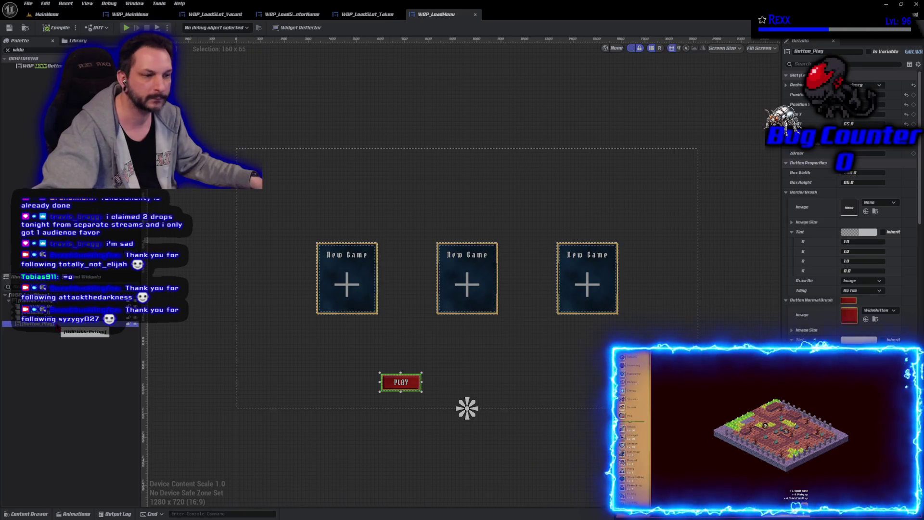
pyautogui.hotkey('ctrl', 'v')
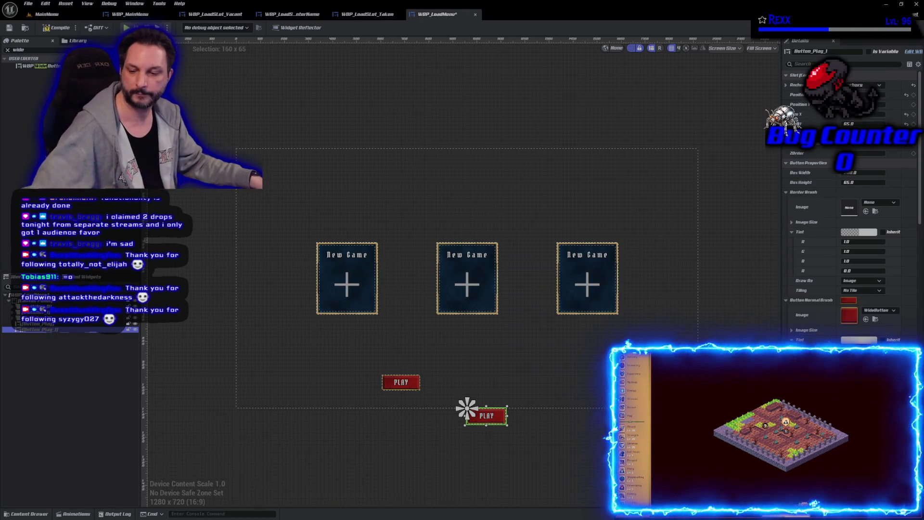
# Set the lower PLAY button copy's Position Y to 40 and reset its X.
pyautogui.click(29, 299)
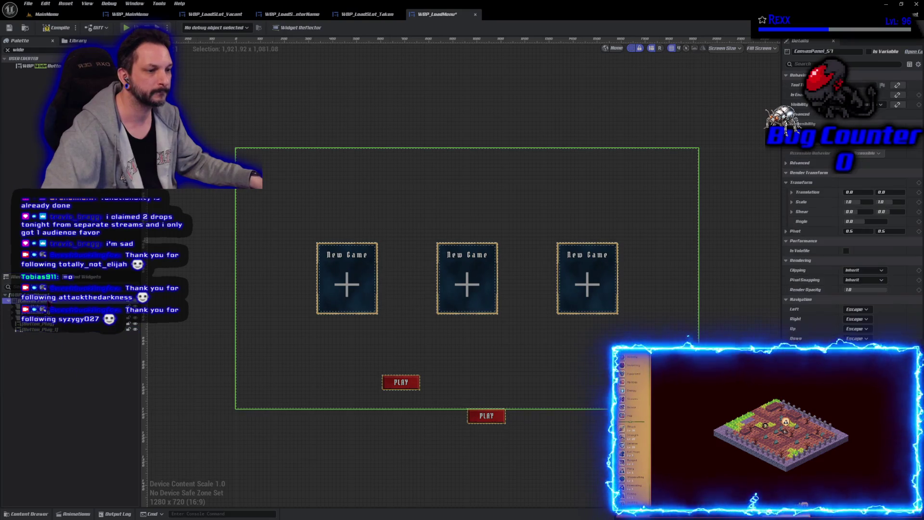
pyautogui.click(58, 335)
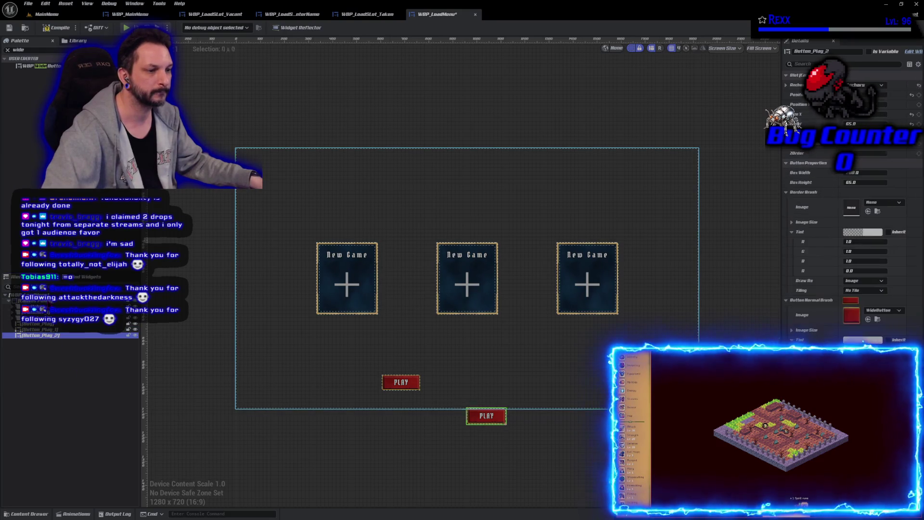
pyautogui.click(62, 330)
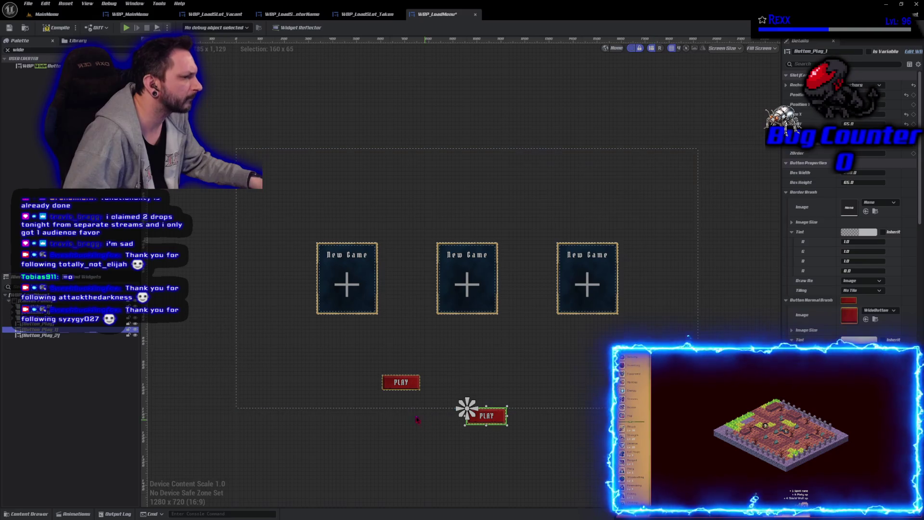
pyautogui.click(410, 386)
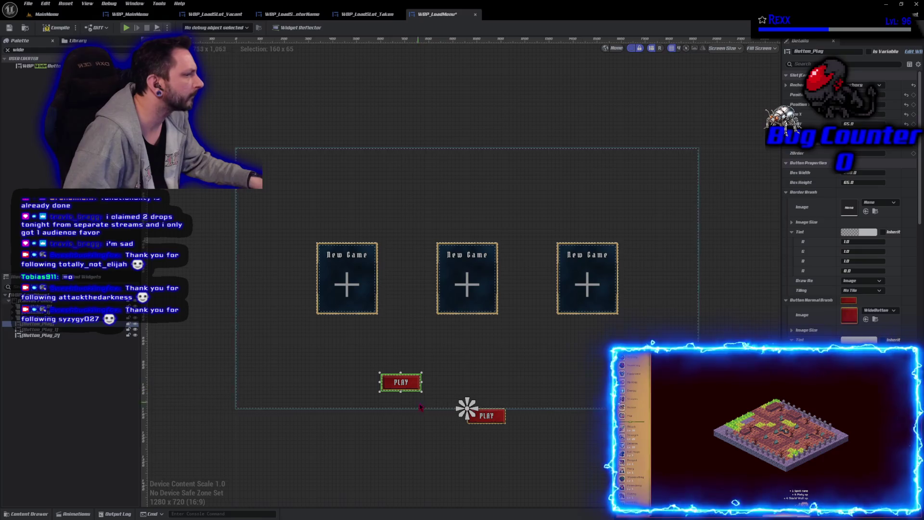
pyautogui.click(488, 420)
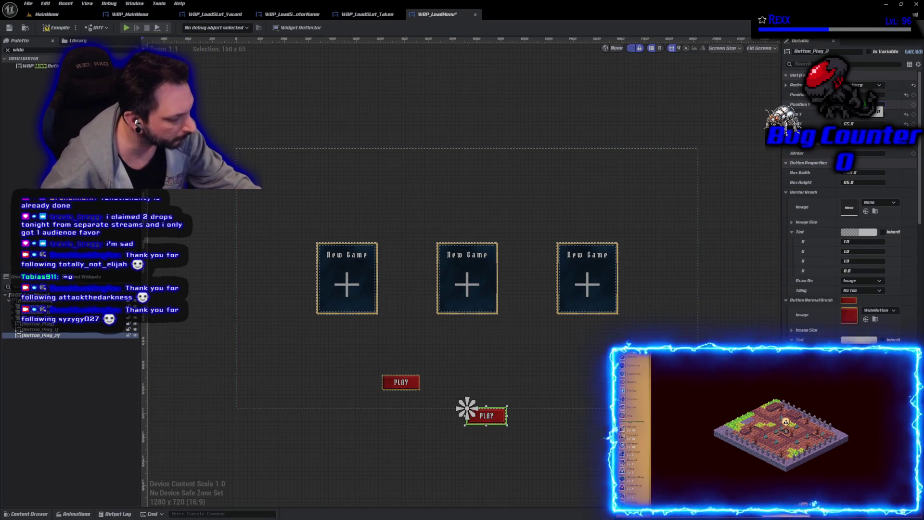
pyautogui.write('40')
pyautogui.press('Return')
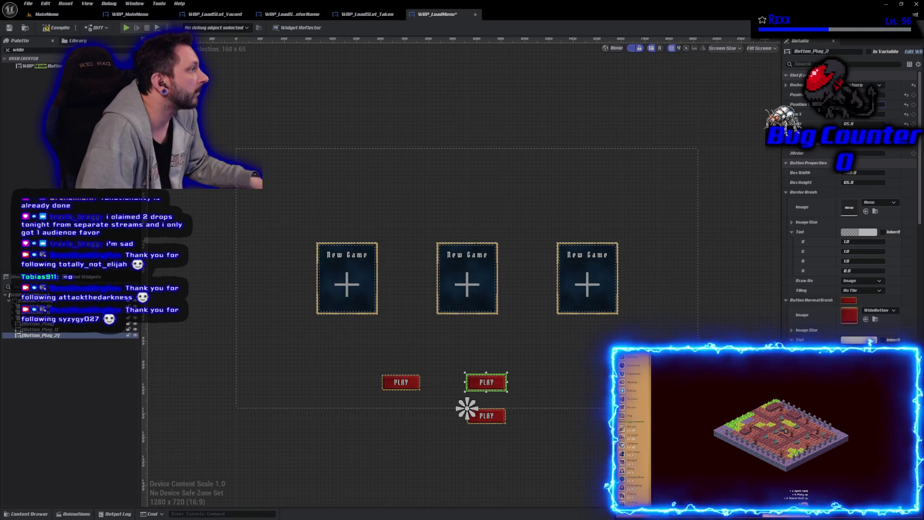
pyautogui.click(908, 96)
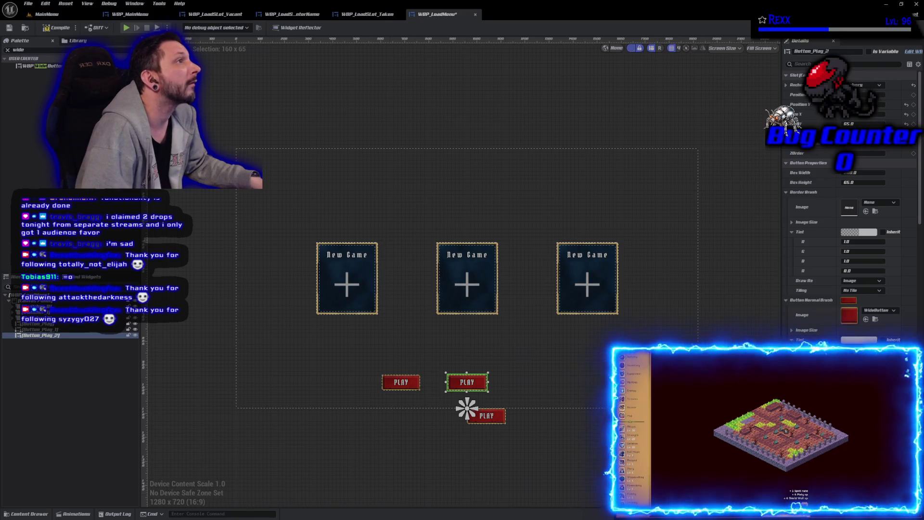
# Raise Button_Play_1 into the button row and move it to X 275.
pyautogui.click(491, 417)
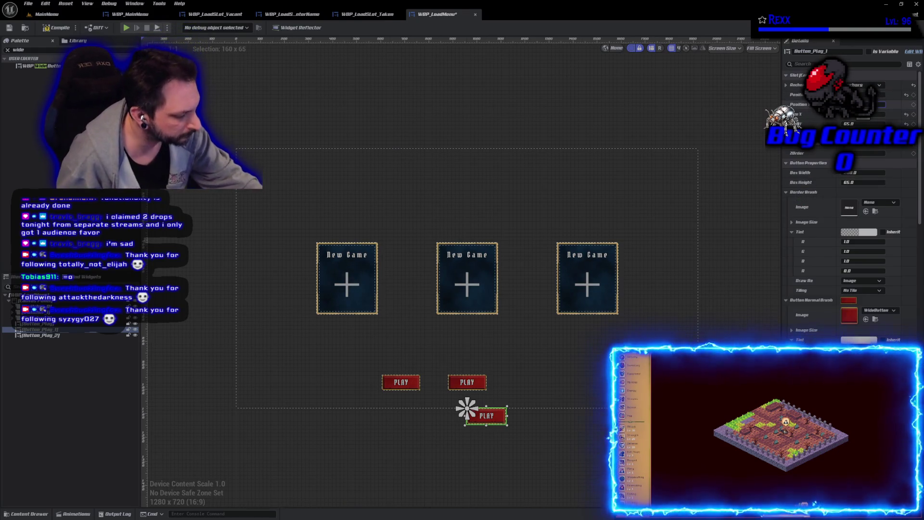
pyautogui.press('Return')
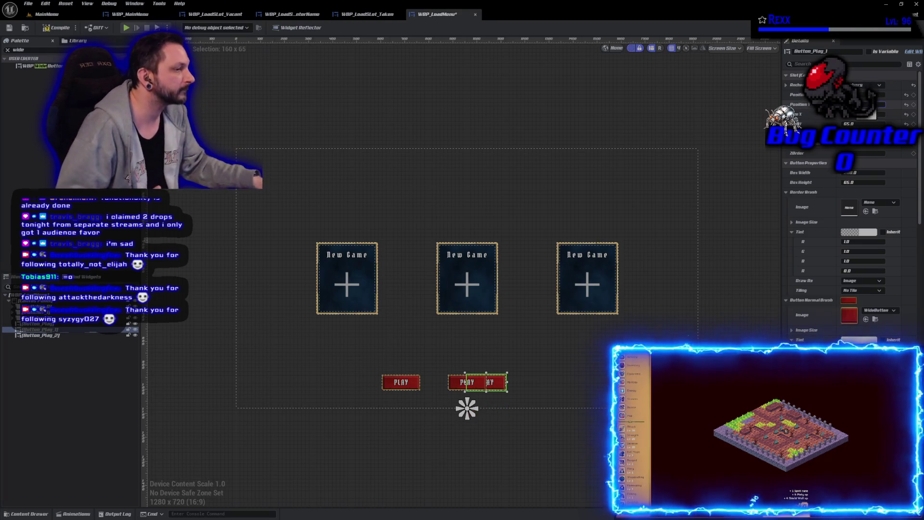
pyautogui.click(394, 388)
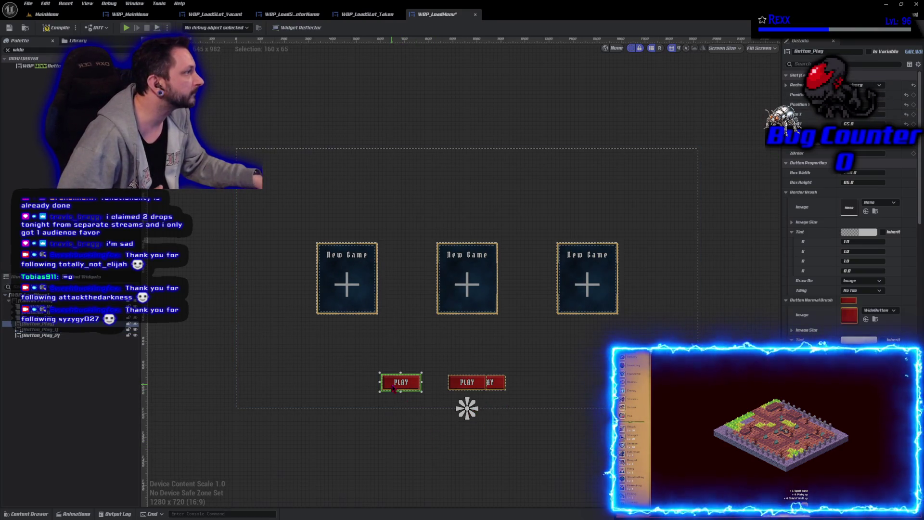
pyautogui.click(498, 387)
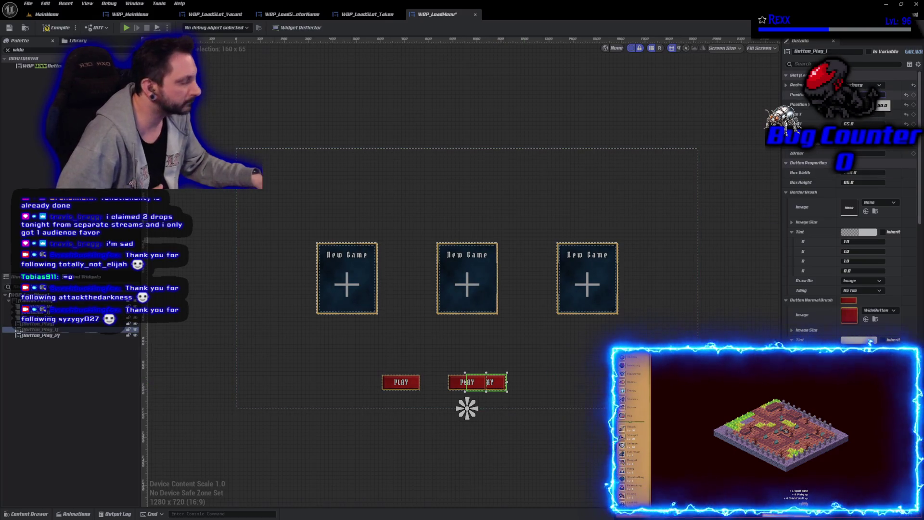
pyautogui.write('275')
pyautogui.press('Return')
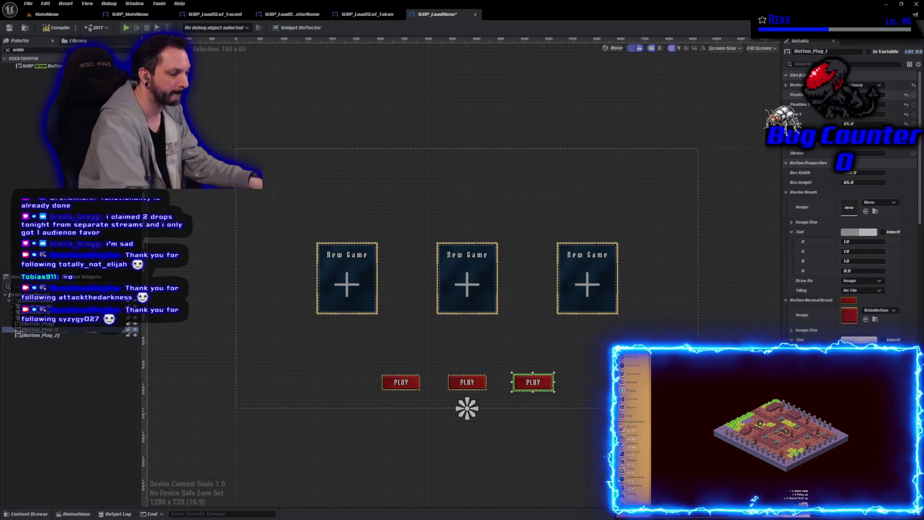
# Confirm the left PLAY button's position change, then compile and save WBP_LoadMenu.
pyautogui.click(401, 382)
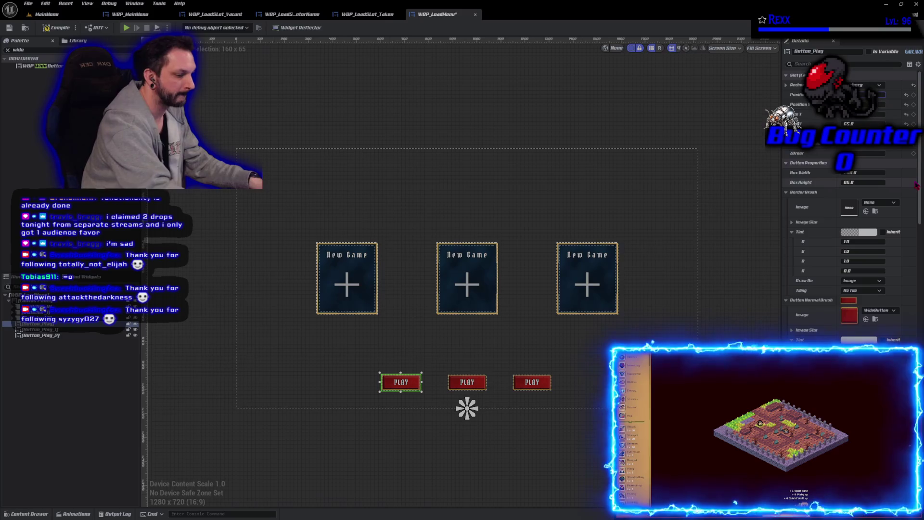
pyautogui.press('Return')
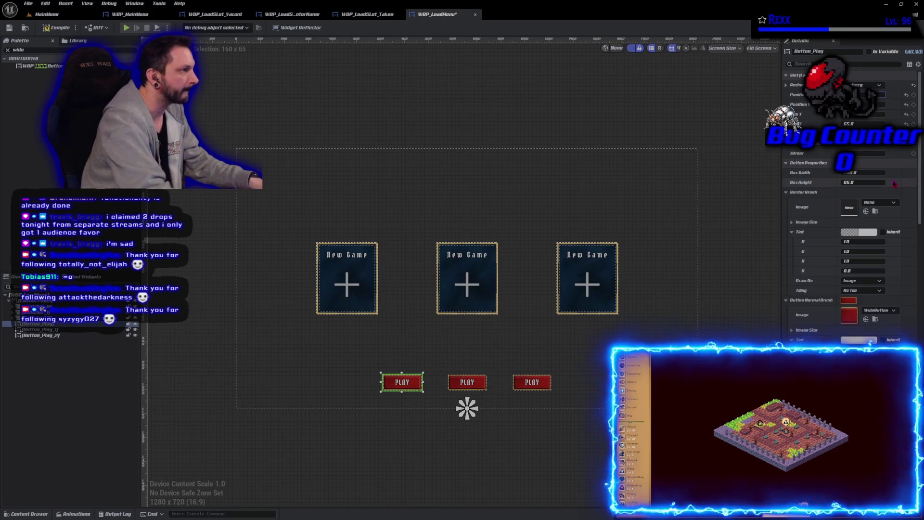
pyautogui.click(68, 30)
pyautogui.click(9, 28)
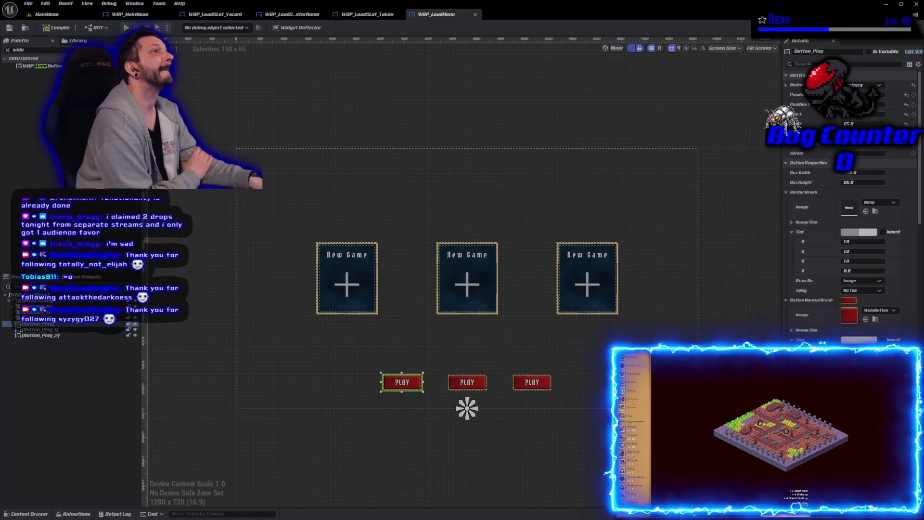
# Select the middle button Button_Play_2 and scroll its Details down to the brush settings.
pyautogui.click(467, 382)
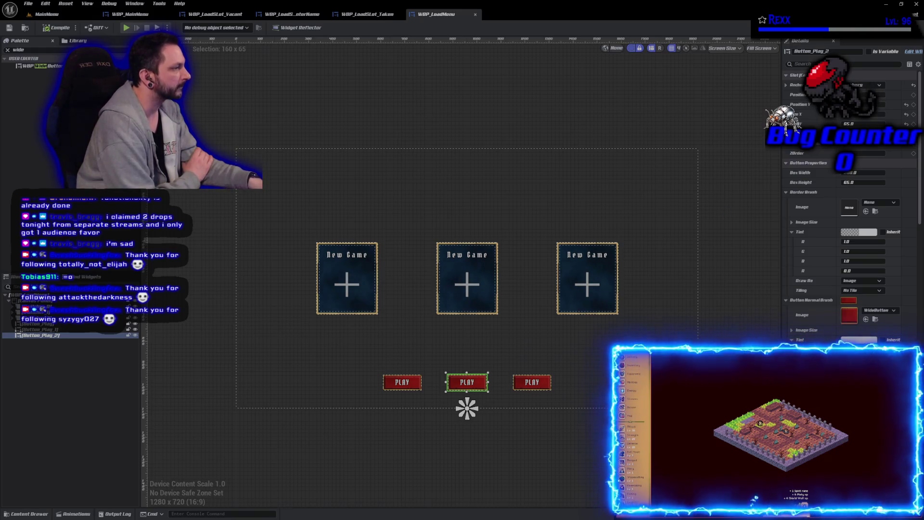
pyautogui.scroll(-5, 850, 224)
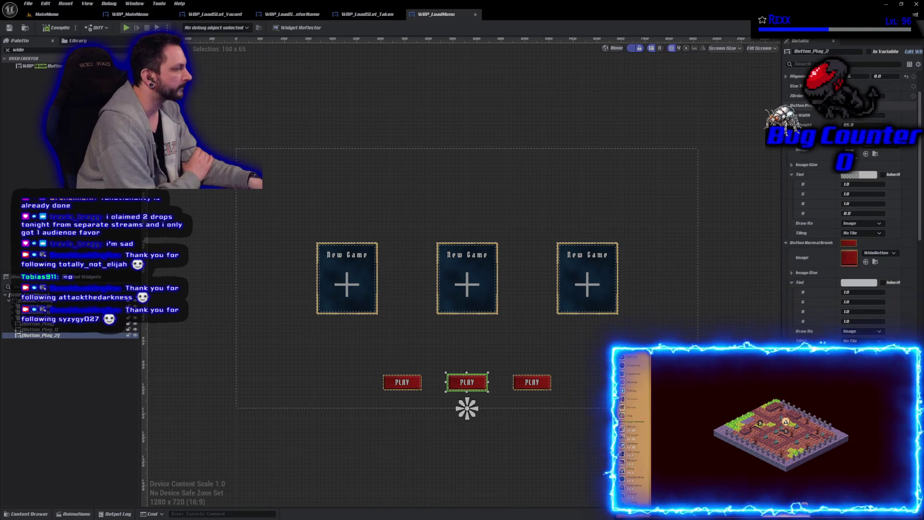
pyautogui.scroll(-7, 850, 224)
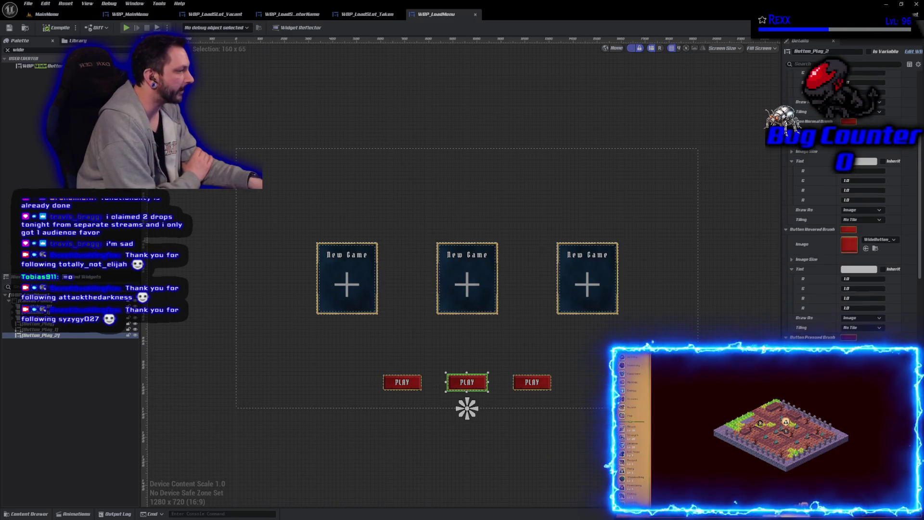
pyautogui.scroll(-2, 850, 224)
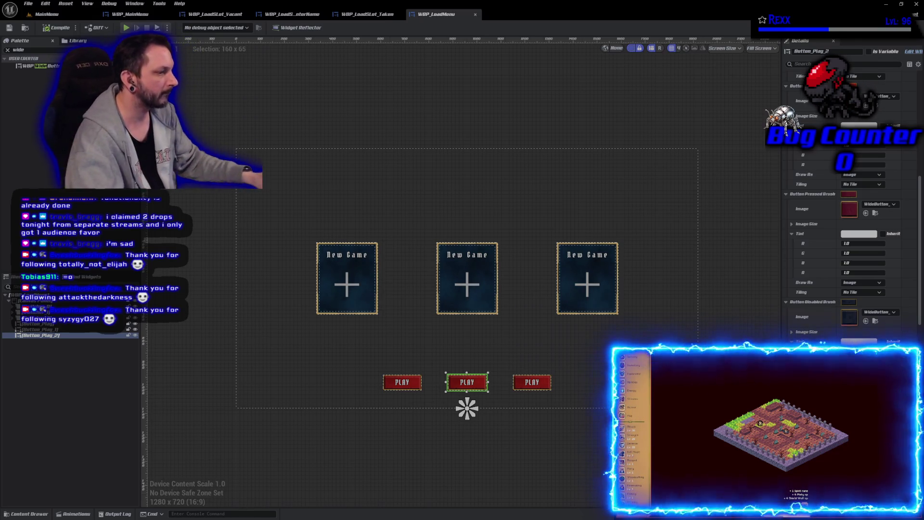
# Relabel the middle button DELETE and the right button QUIT, then save the widget.
pyautogui.write('Delete')
pyautogui.press('Return')
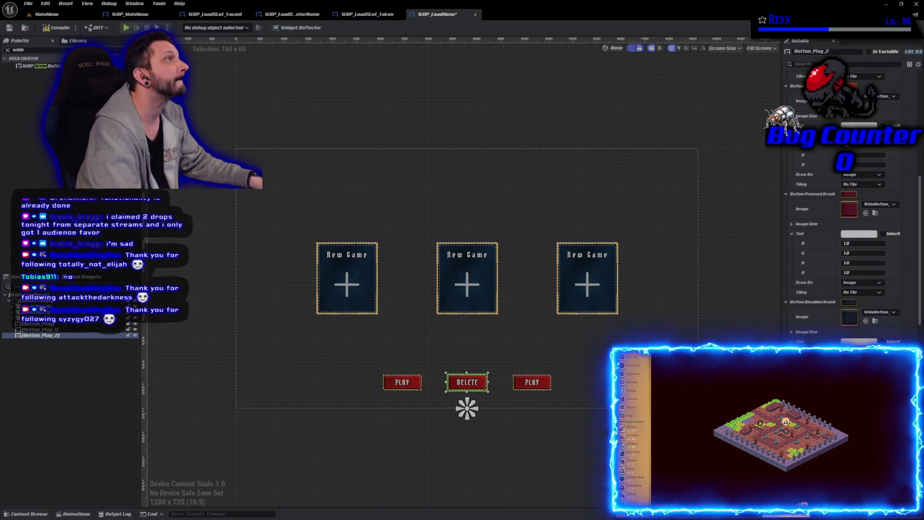
pyautogui.click(532, 381)
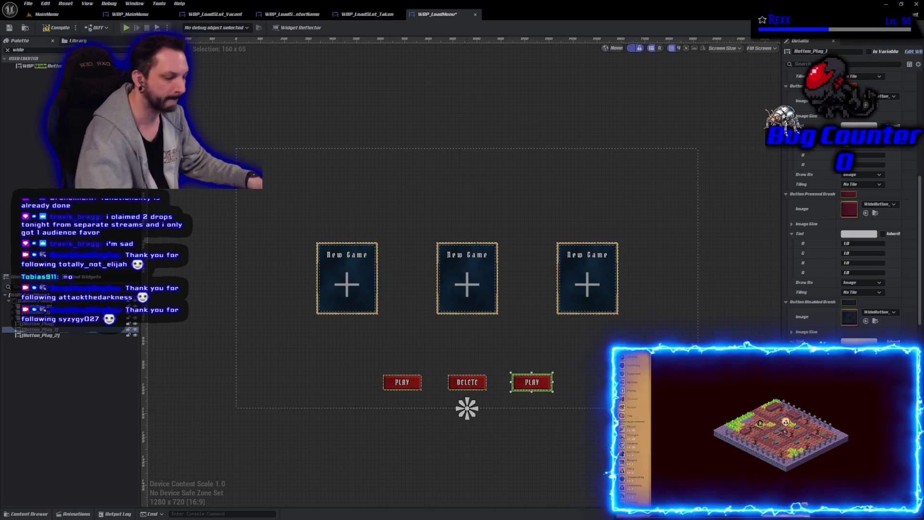
pyautogui.write('QUIT')
pyautogui.press('Return')
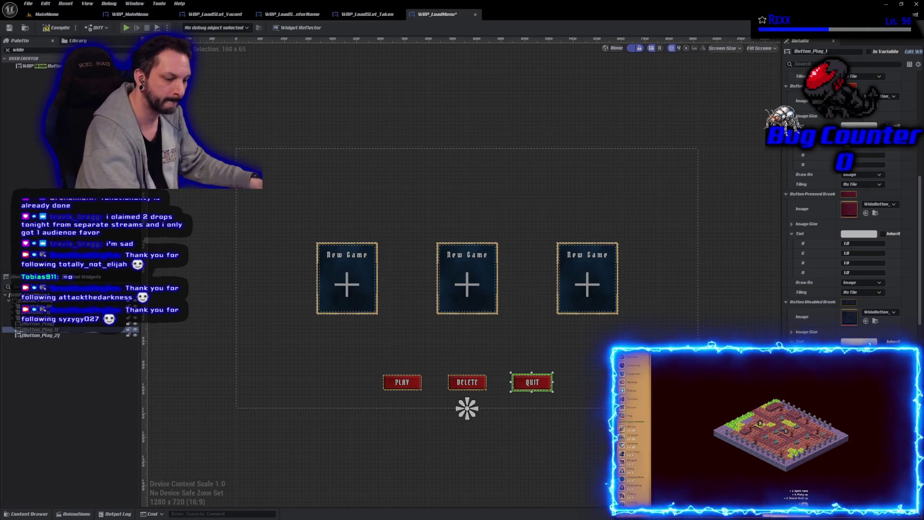
pyautogui.hotkey('ctrl', 's')
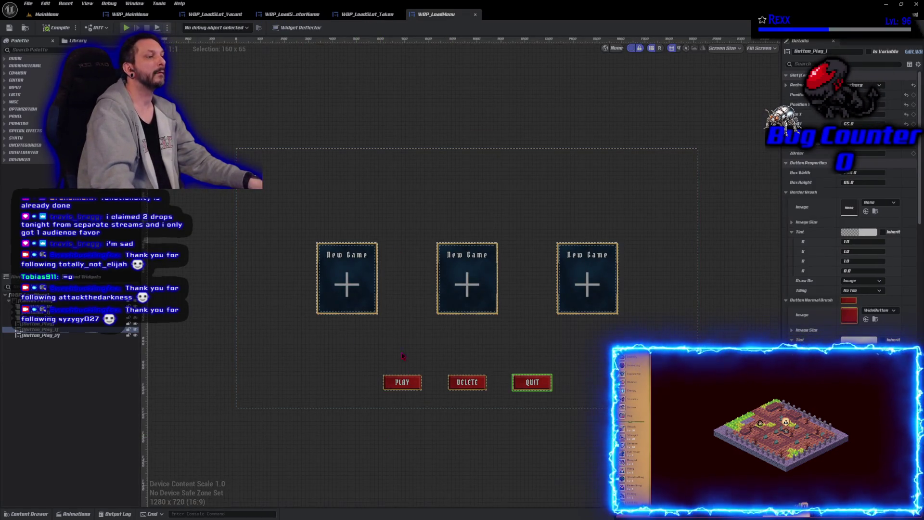
# Multi-select the PLAY, DELETE and QUIT buttons, tick Is Variable, and save WBP_LoadMenu.
pyautogui.keyDown('ctrl'); pyautogui.click(403, 384); pyautogui.keyUp('ctrl')
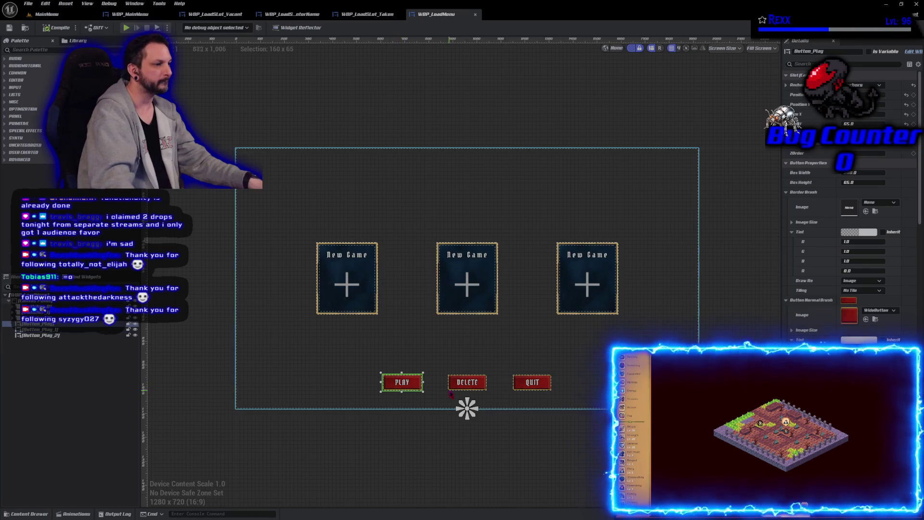
pyautogui.keyDown('ctrl'); pyautogui.click(544, 387); pyautogui.keyUp('ctrl')
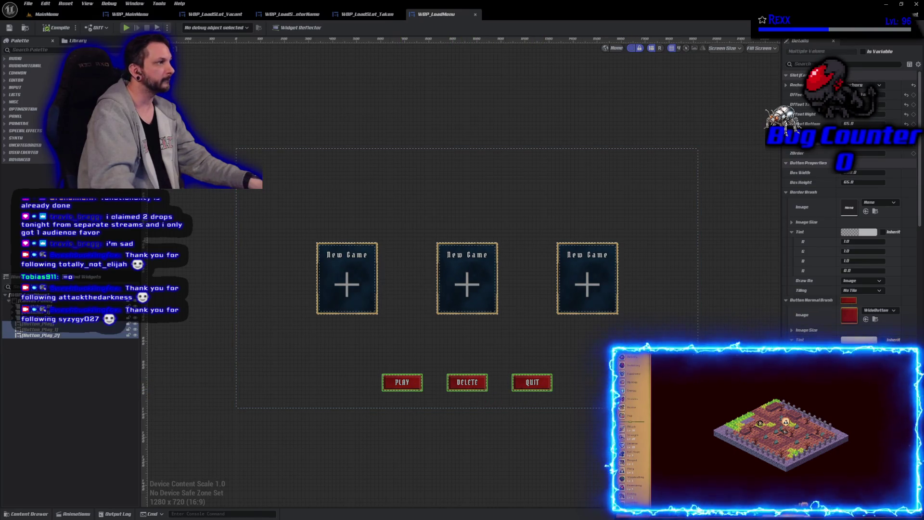
pyautogui.click(863, 52)
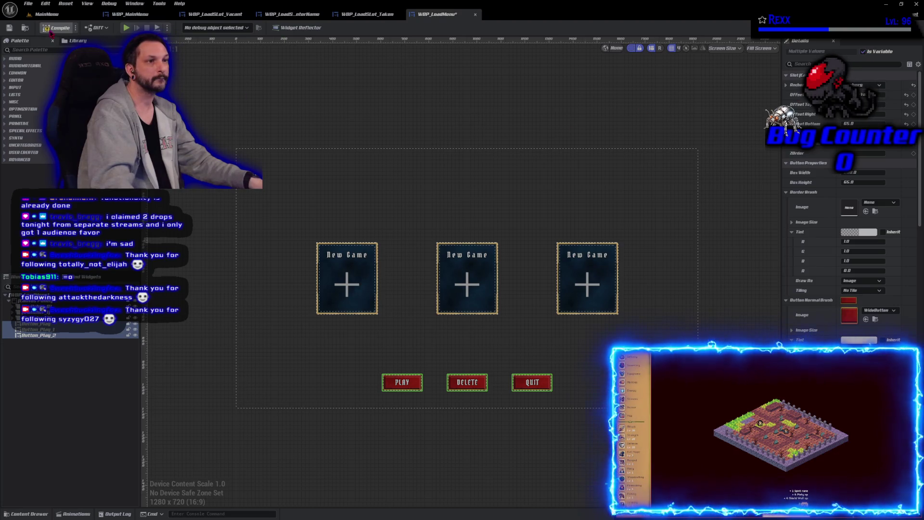
pyautogui.click(10, 28)
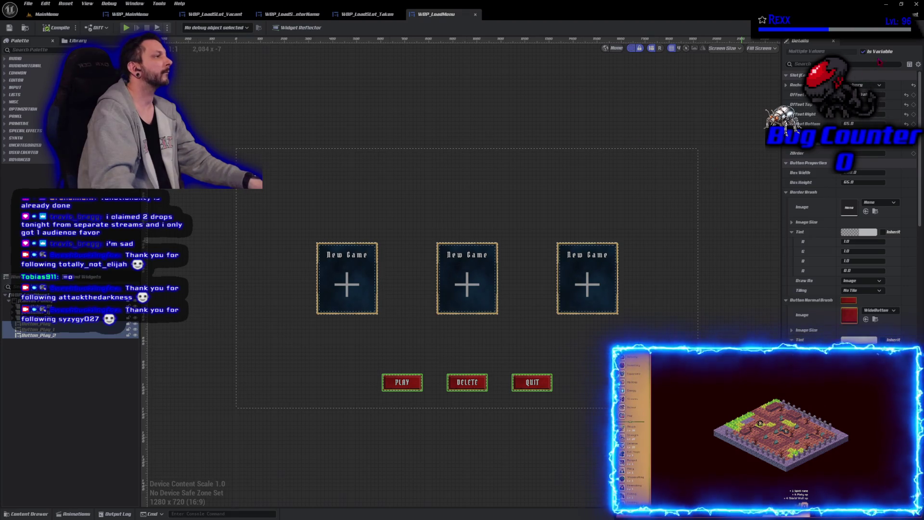
# Glance at the widget's event graph, then go back to the Designer layout.
pyautogui.click(909, 28)
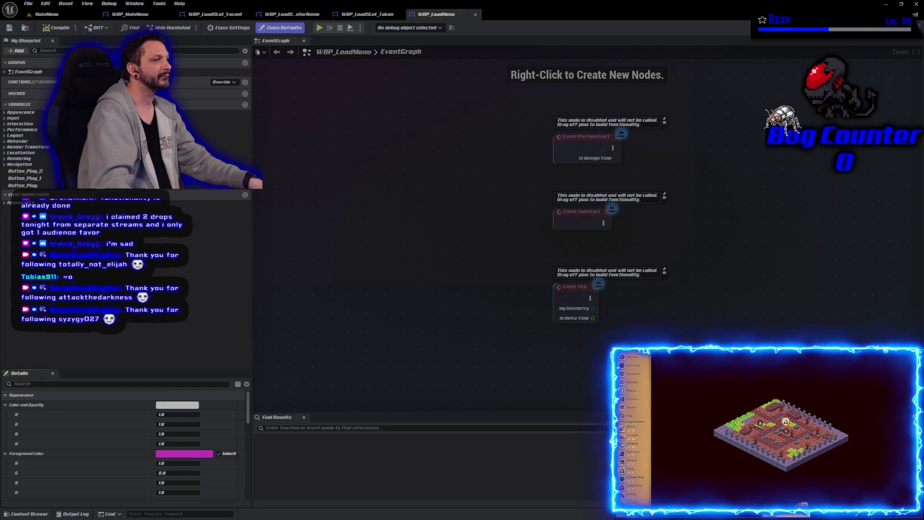
pyautogui.click(886, 27)
pyautogui.keyDown('ctrl'); pyautogui.click(56, 333); pyautogui.keyUp('ctrl')
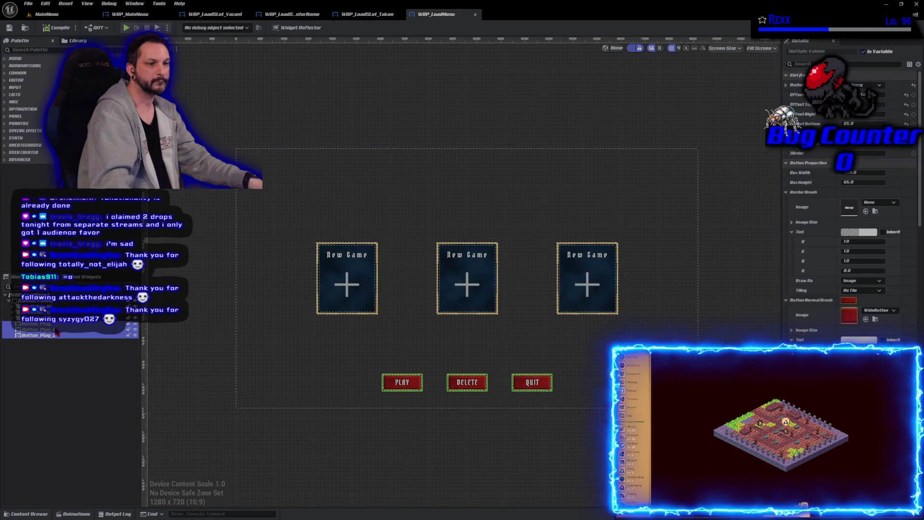
# Rename the two Hierarchy button entries to Button_Delete and Button_Quit, then save WBP_LoadMenu.
pyautogui.click(56, 331)
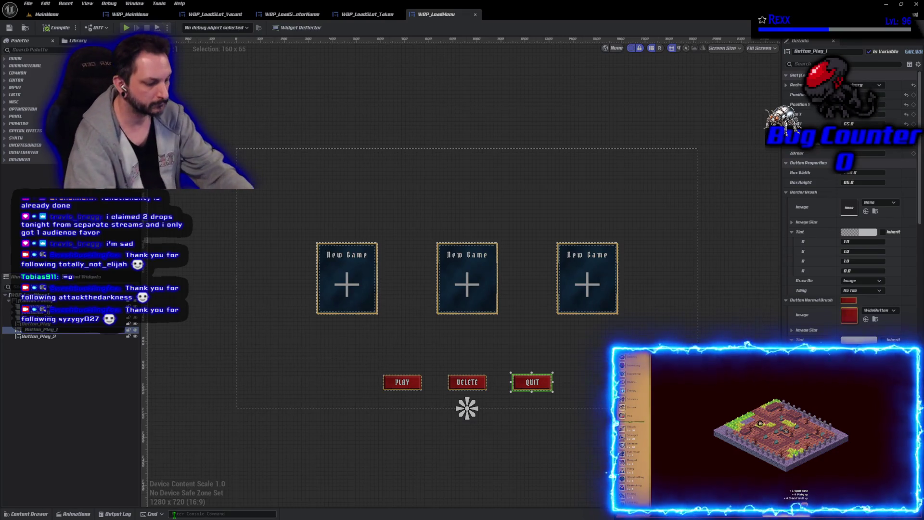
pyautogui.write('Qu')
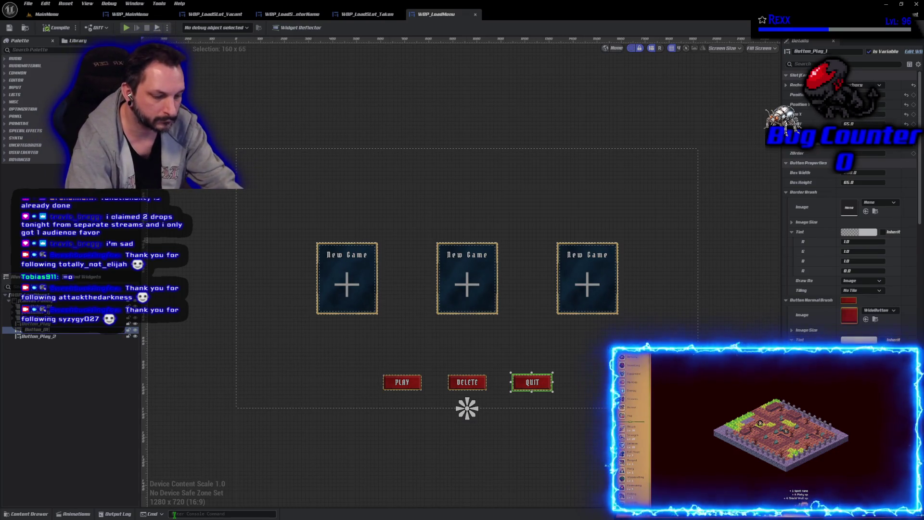
pyautogui.press('Return')
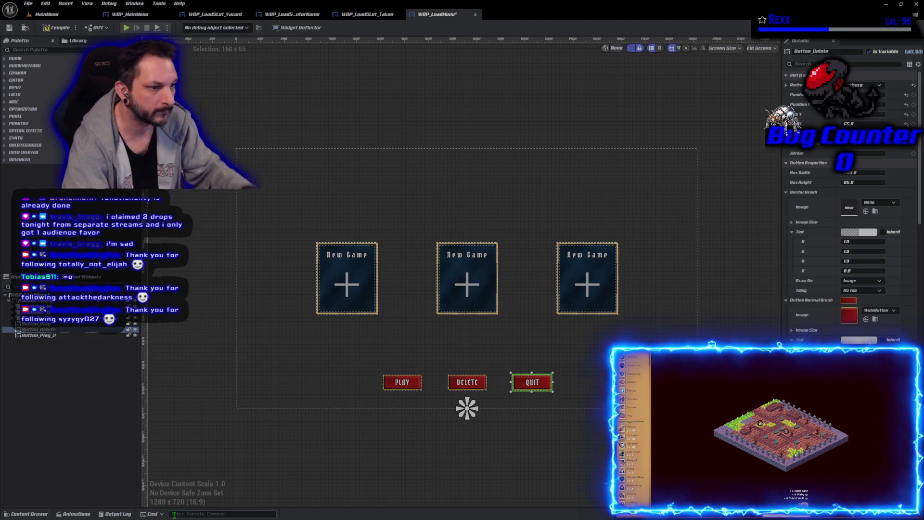
pyautogui.press('Down')
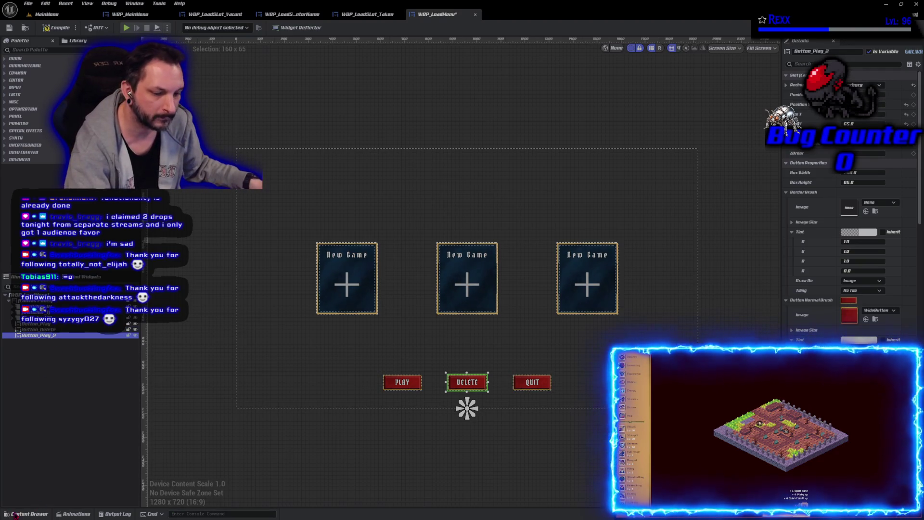
pyautogui.press('F2')
pyautogui.press('BackSpace')
pyautogui.press('BackSpace')
pyautogui.press('BackSpace')
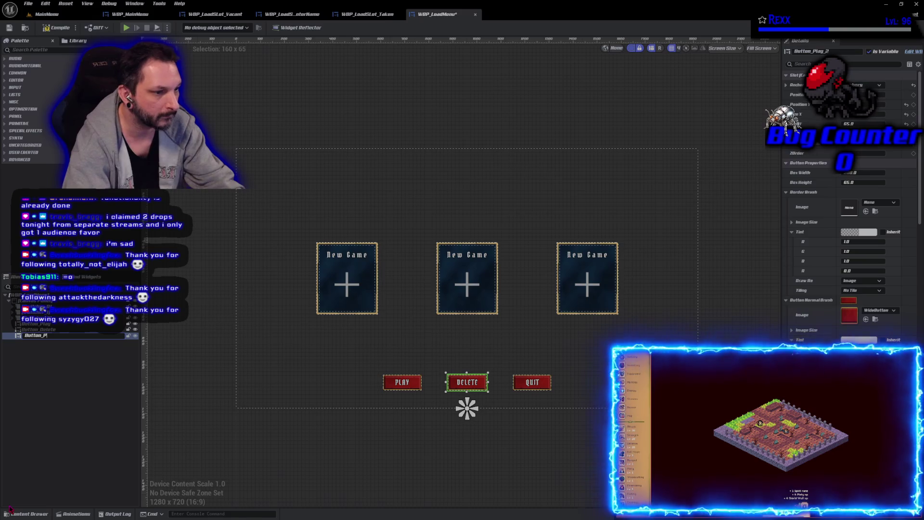
pyautogui.write('Q')
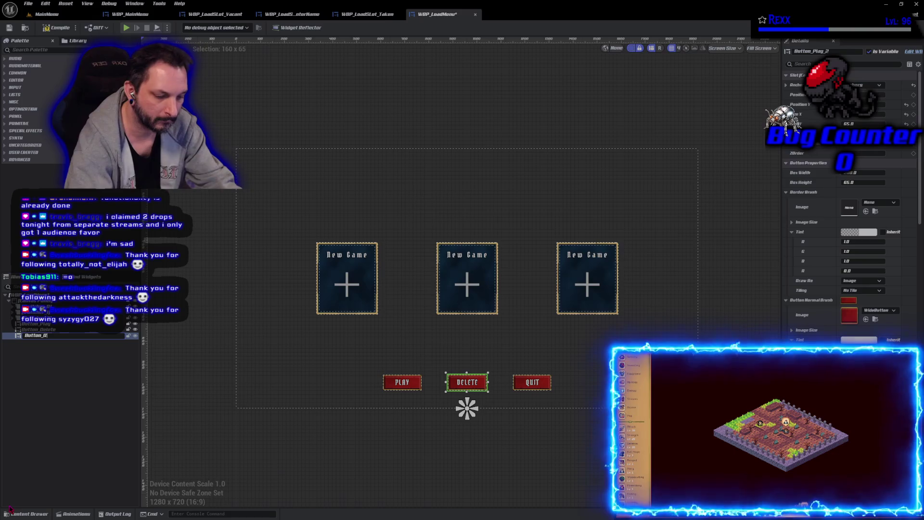
pyautogui.write('uit')
pyautogui.press('Return')
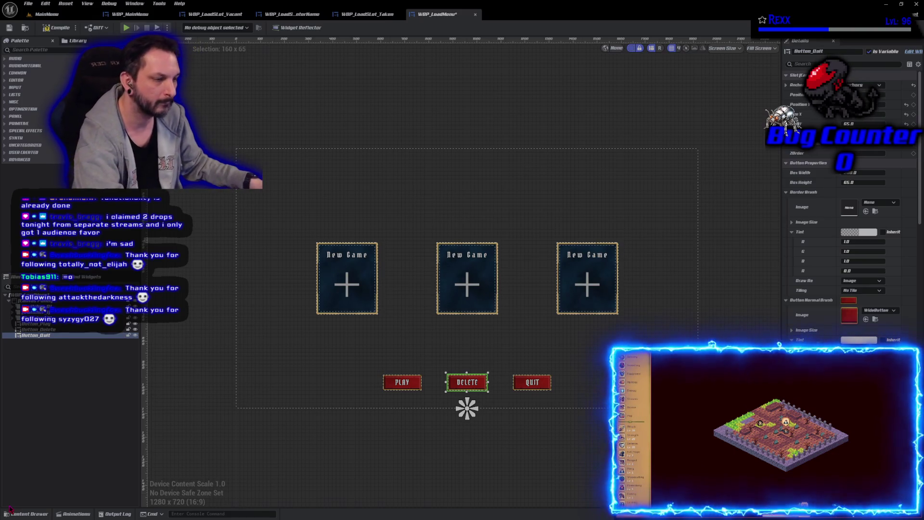
pyautogui.hotkey('ctrl', 's')
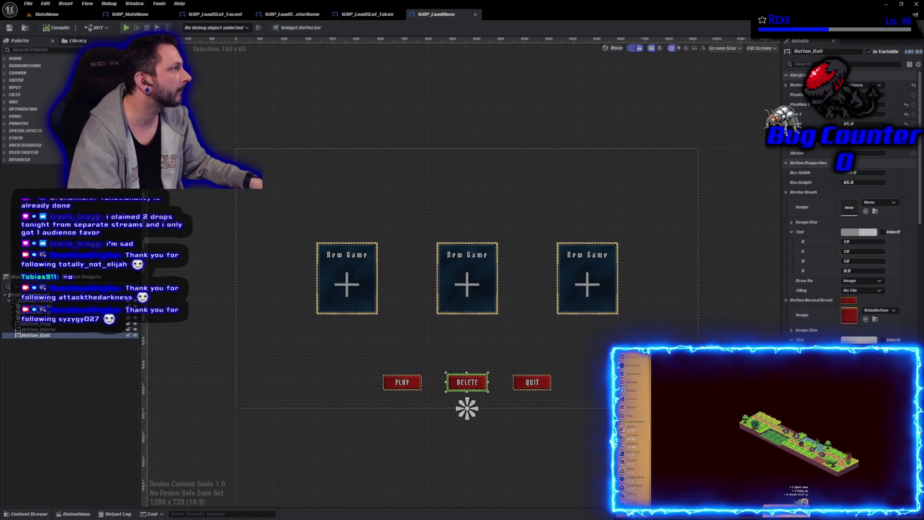
pyautogui.click(906, 27)
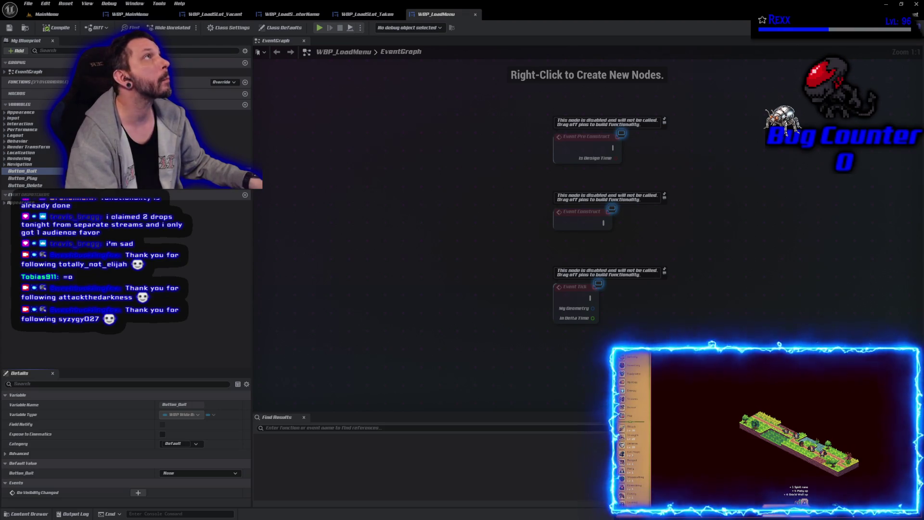
# Drop the Button_Quit variable into the event graph and attach a Get Button node to it.
pyautogui.moveTo(656, 264); pyautogui.dragTo(469, 262)
pyautogui.moveTo(23, 171)
pyautogui.mouseDown()
pyautogui.moveTo(397, 258)
pyautogui.moveTo(394, 243)
pyautogui.moveTo(486, 250)
pyautogui.mouseUp()
pyautogui.write('button')
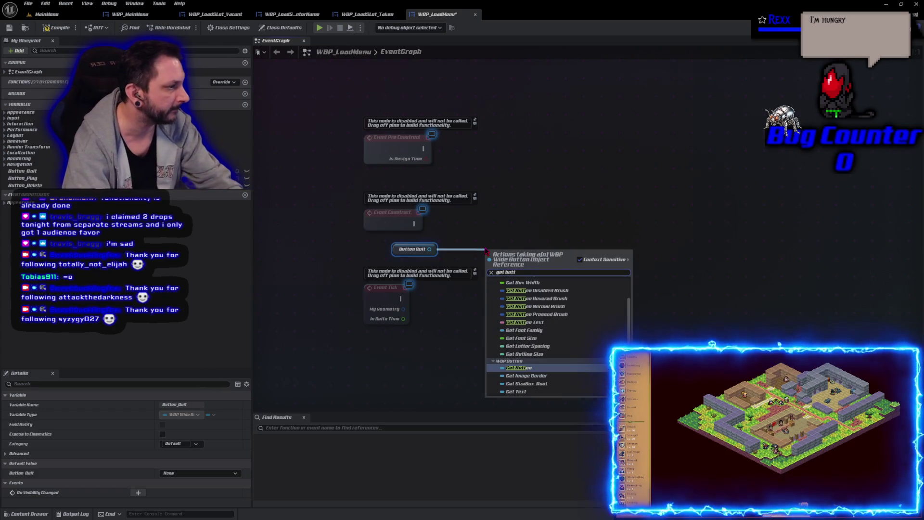
pyautogui.press('Return')
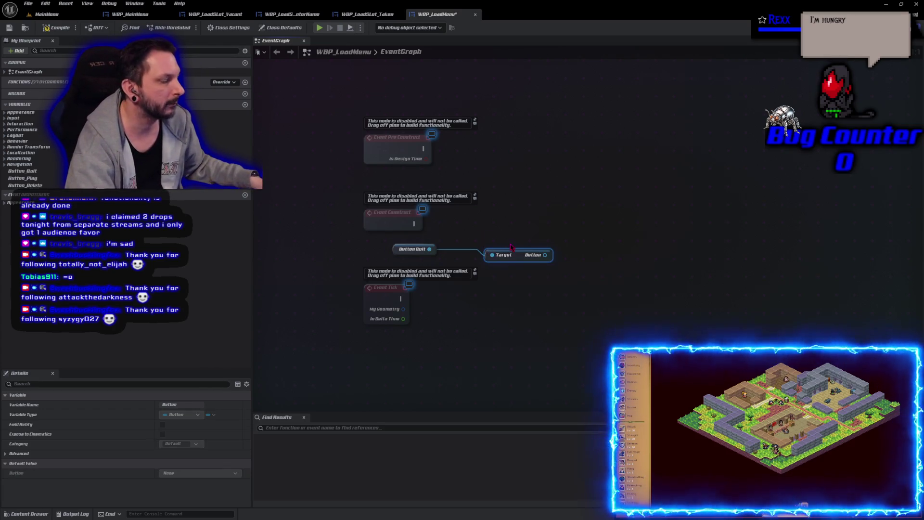
pyautogui.moveTo(521, 252); pyautogui.dragTo(482, 249)
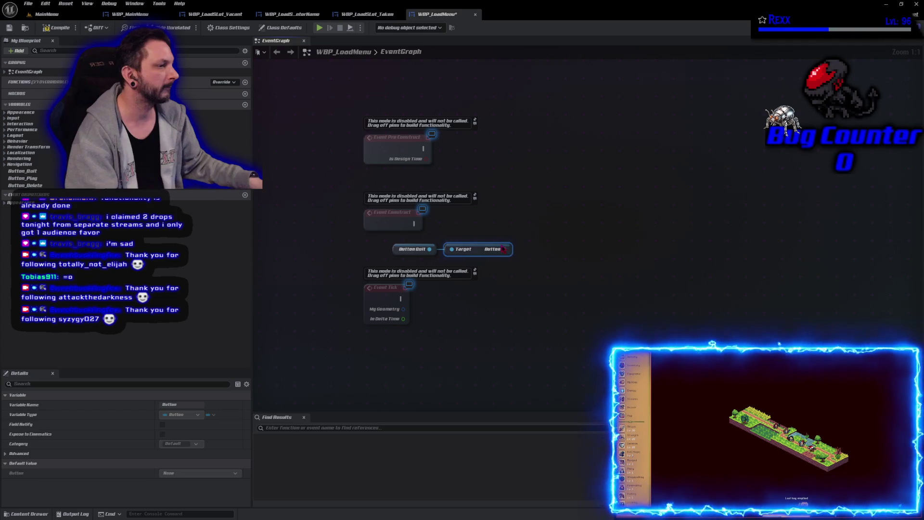
pyautogui.moveTo(503, 249); pyautogui.dragTo(539, 241)
# Assign On Clicked from the Quit button, naming the new custom event OnClicked_QuitButton.
pyautogui.write('assign on cl')
pyautogui.press('Return')
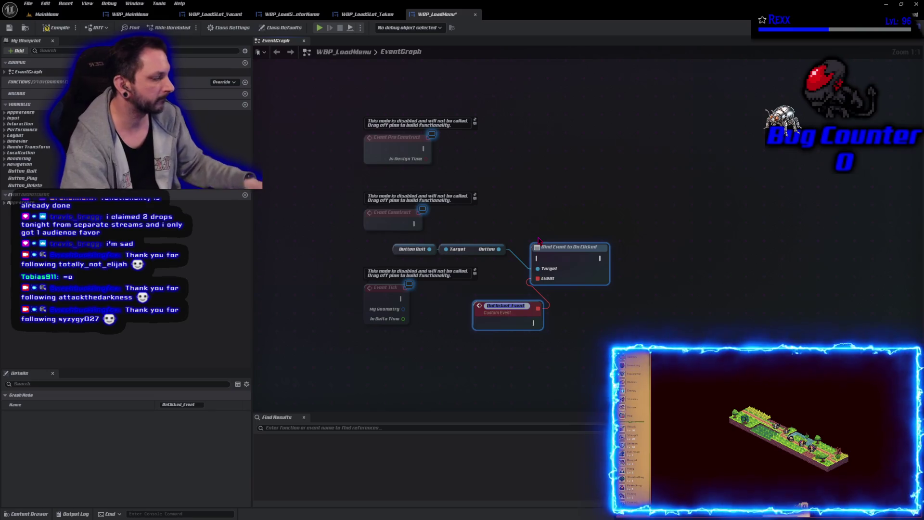
pyautogui.press('End')
pyautogui.press('BackSpace')
pyautogui.press('BackSpace')
pyautogui.press('BackSpace')
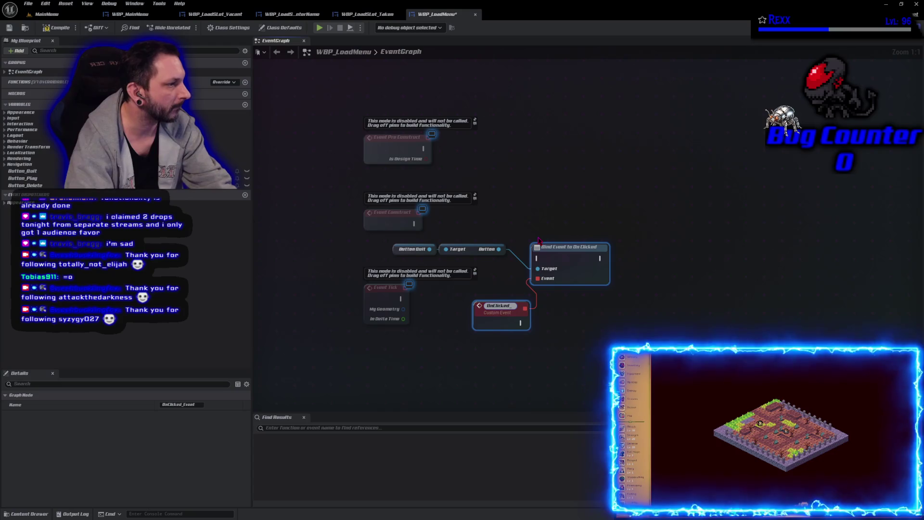
pyautogui.write('QuitButton')
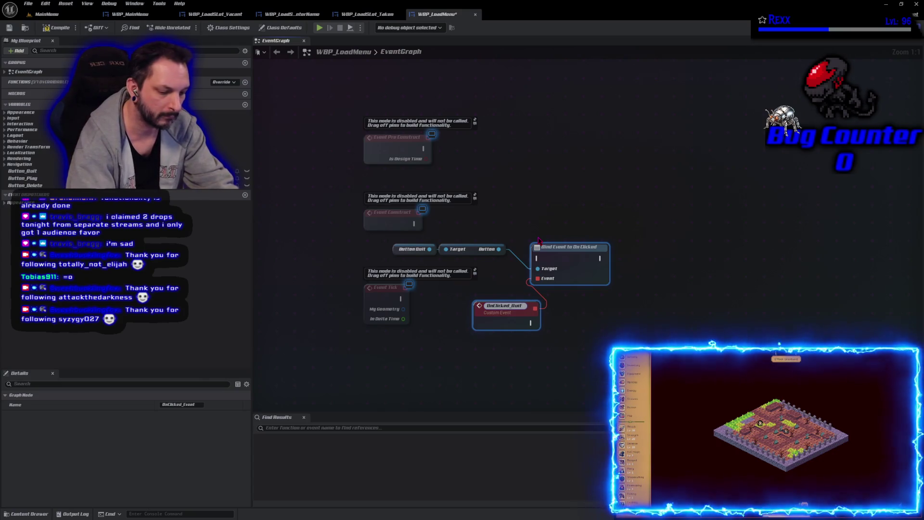
pyautogui.press('Return')
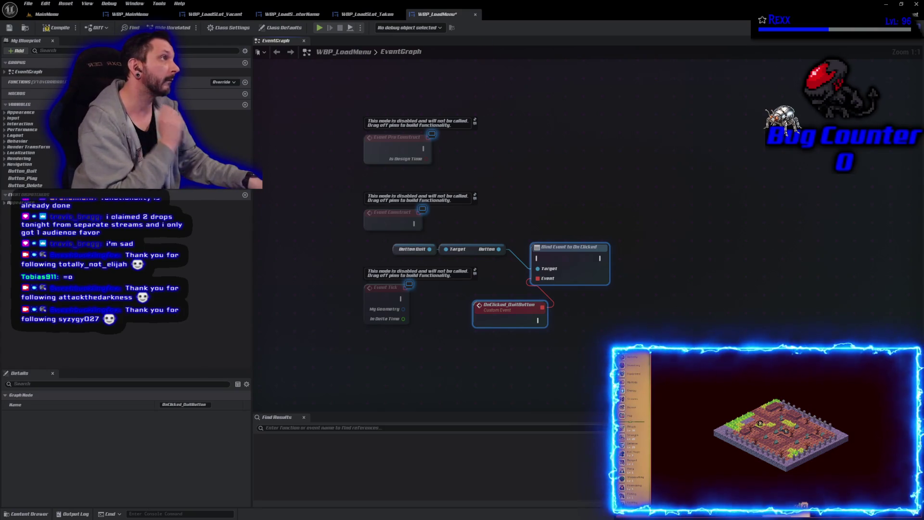
# Wire Event Construct into Bind Event to On Clicked, tidy Event Tick and the event, and compile.
pyautogui.moveTo(414, 224)
pyautogui.mouseDown()
pyautogui.moveTo(535, 260)
pyautogui.moveTo(563, 228)
pyautogui.mouseUp()
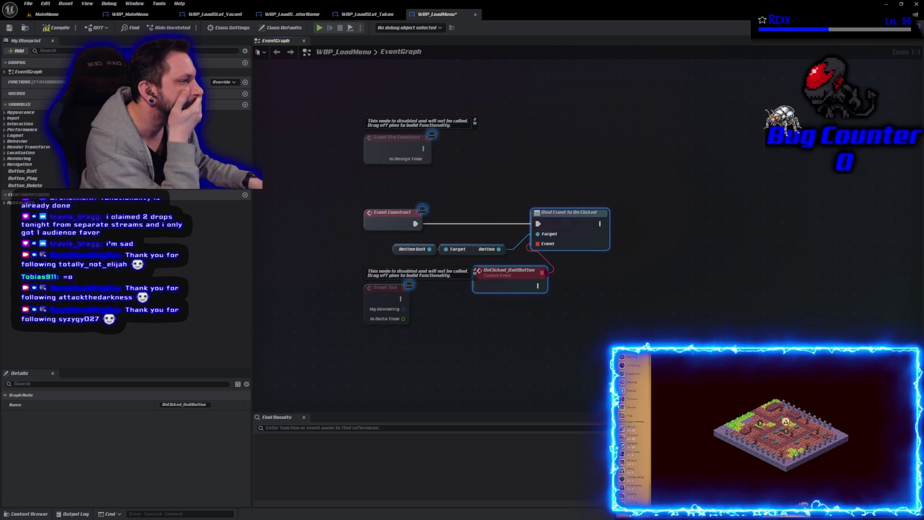
pyautogui.moveTo(376, 304); pyautogui.dragTo(376, 355)
pyautogui.moveTo(521, 327); pyautogui.dragTo(456, 306)
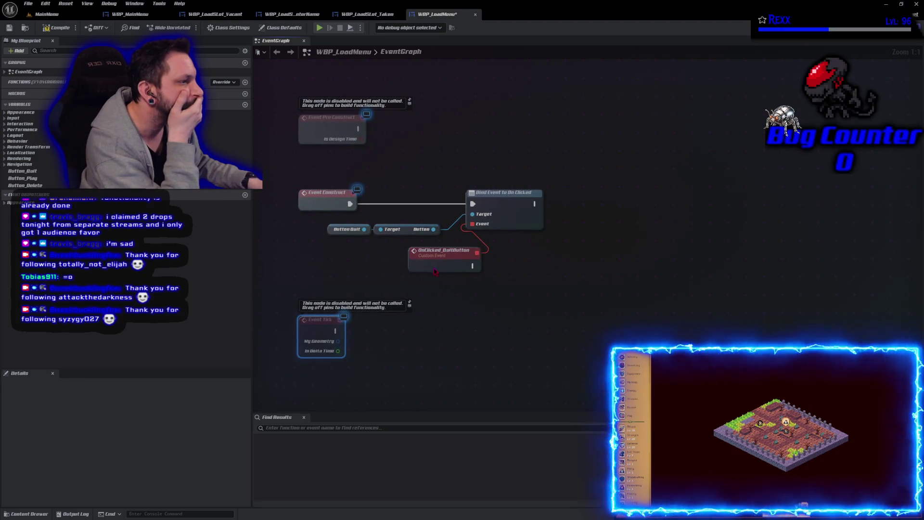
pyautogui.click(412, 275)
pyautogui.moveTo(412, 274); pyautogui.dragTo(401, 269)
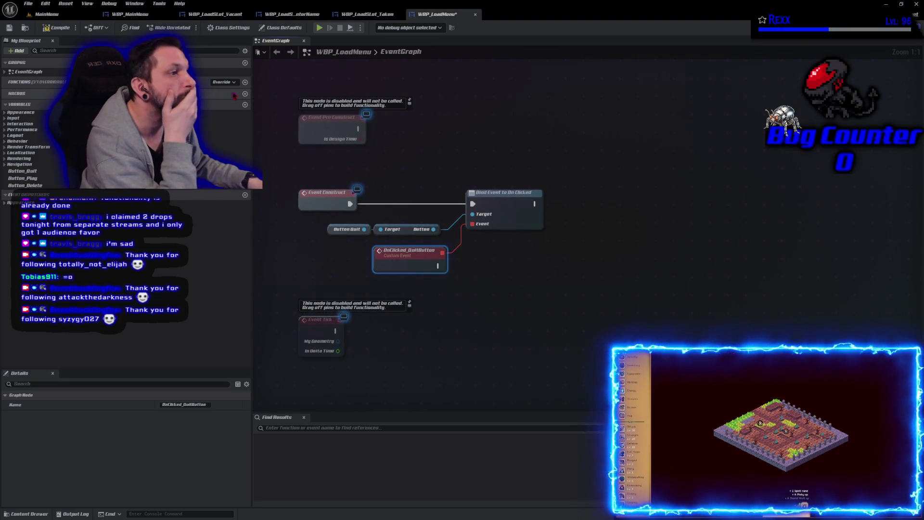
pyautogui.click(57, 30)
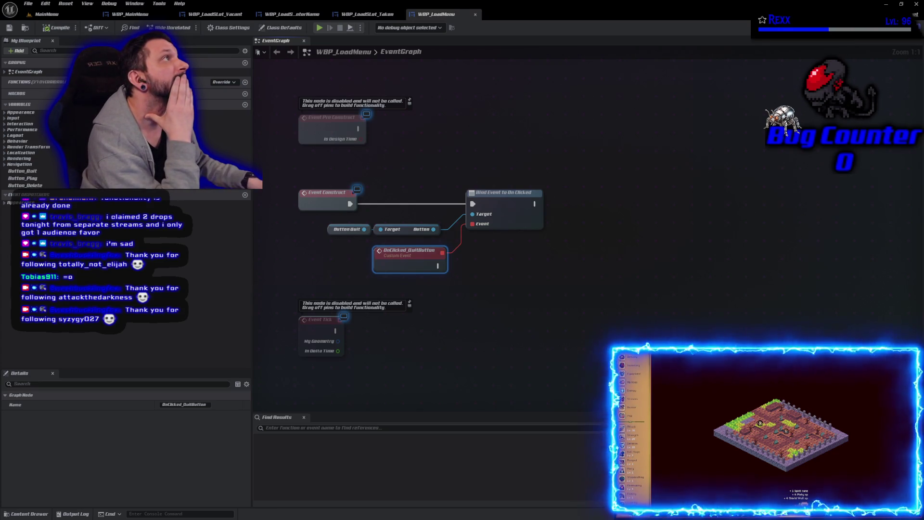
# Add an Open Level (by Object Reference) node after OnClicked_QuitButton.
pyautogui.moveTo(438, 266); pyautogui.dragTo(480, 268)
pyautogui.write('open level')
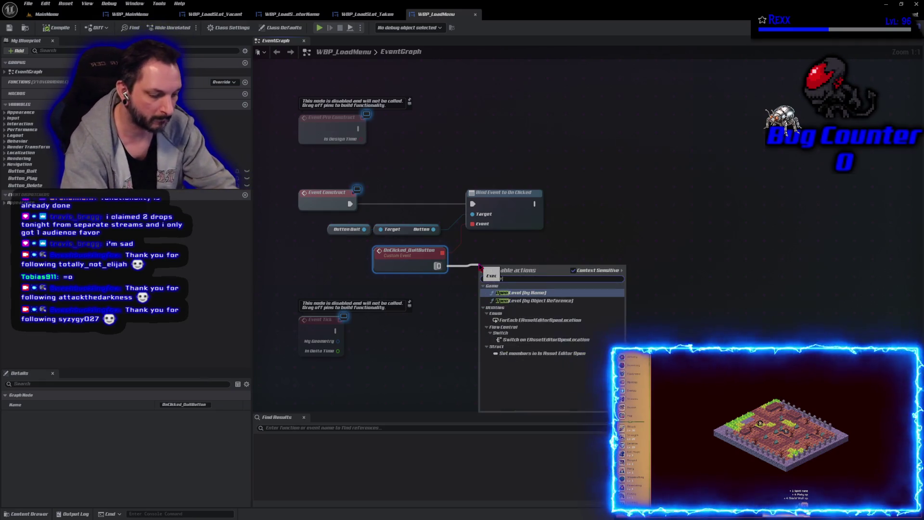
pyautogui.click(534, 301)
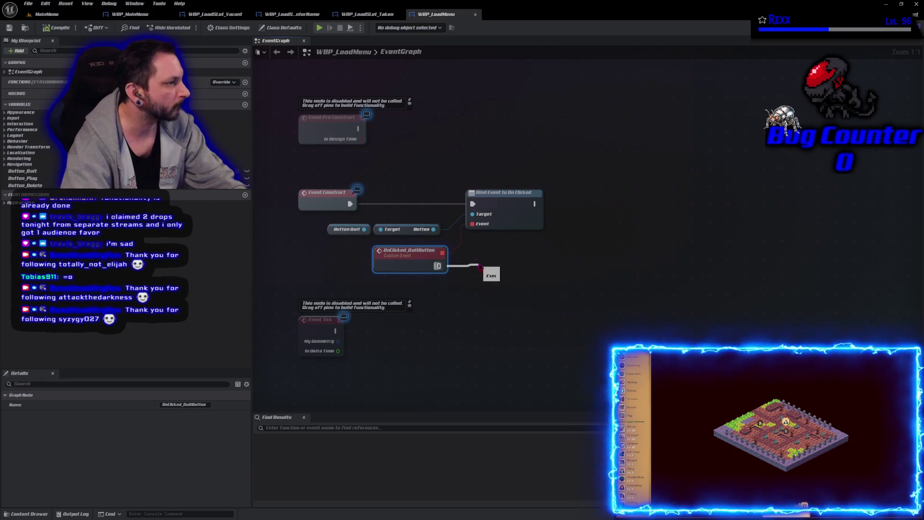
pyautogui.moveTo(498, 283); pyautogui.dragTo(514, 271)
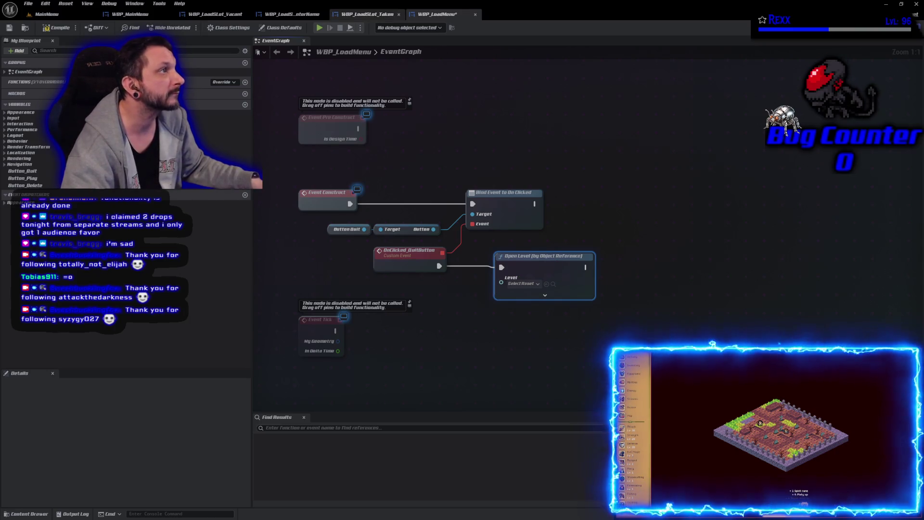
# Promote Open Level's Level input to a new variable and compile.
pyautogui.moveTo(502, 283); pyautogui.dragTo(427, 290)
pyautogui.click(463, 321)
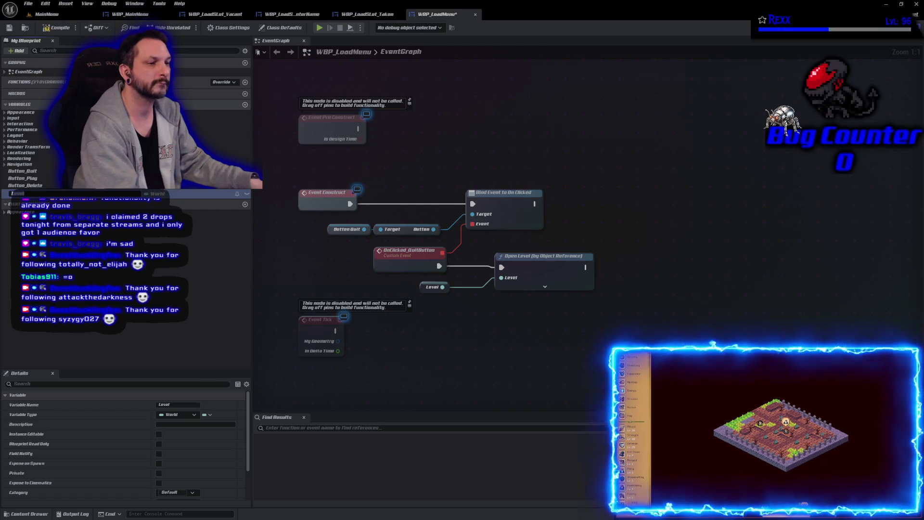
pyautogui.click(56, 28)
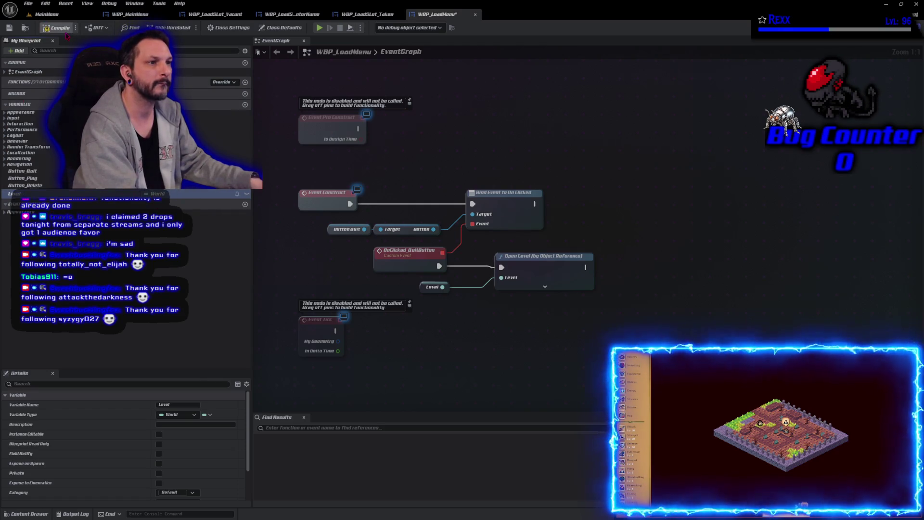
# Set the Level variable's default value to MainMenu, then compile and save the widget.
pyautogui.scroll(-3, 144, 430)
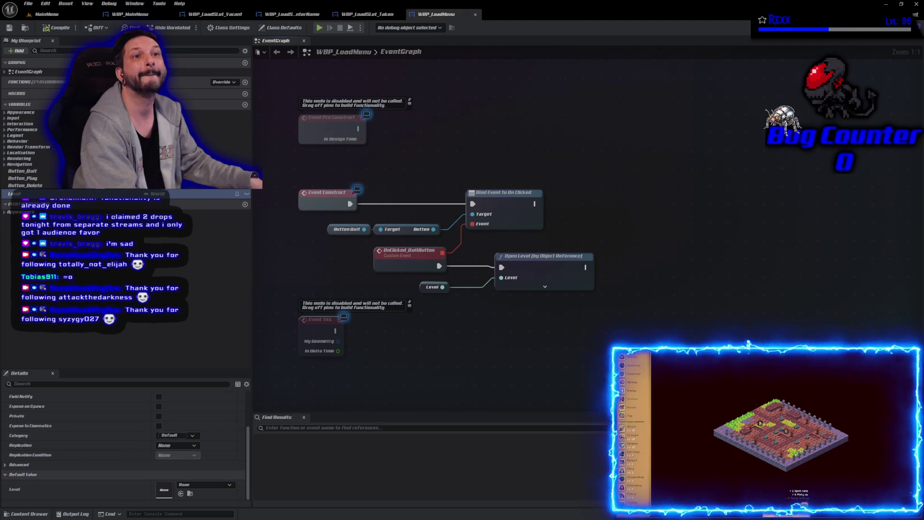
pyautogui.click(212, 485)
pyautogui.scroll(-2, 227, 433)
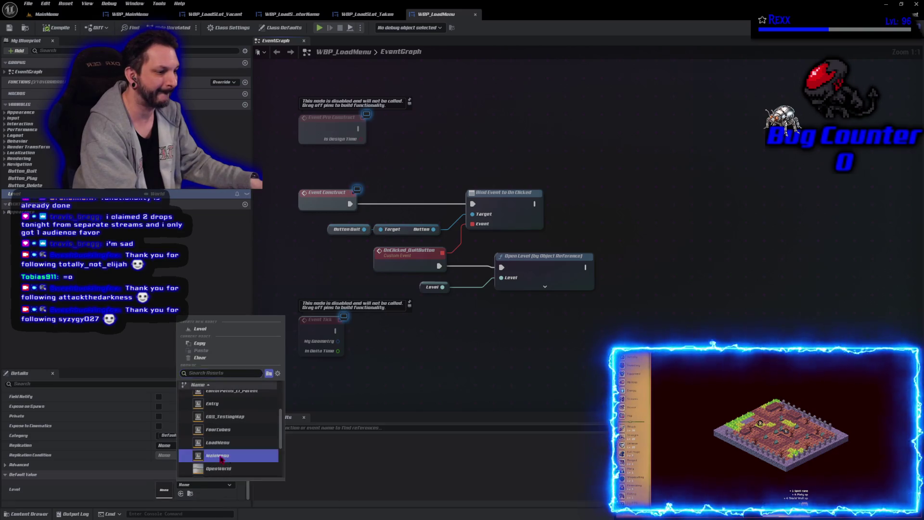
pyautogui.click(220, 457)
pyautogui.click(54, 28)
pyautogui.click(9, 28)
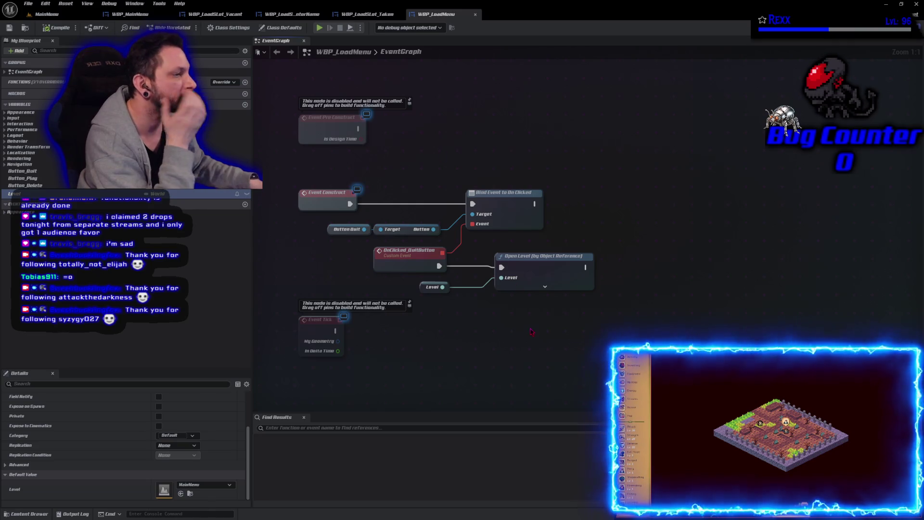
pyautogui.moveTo(425, 287); pyautogui.dragTo(459, 283)
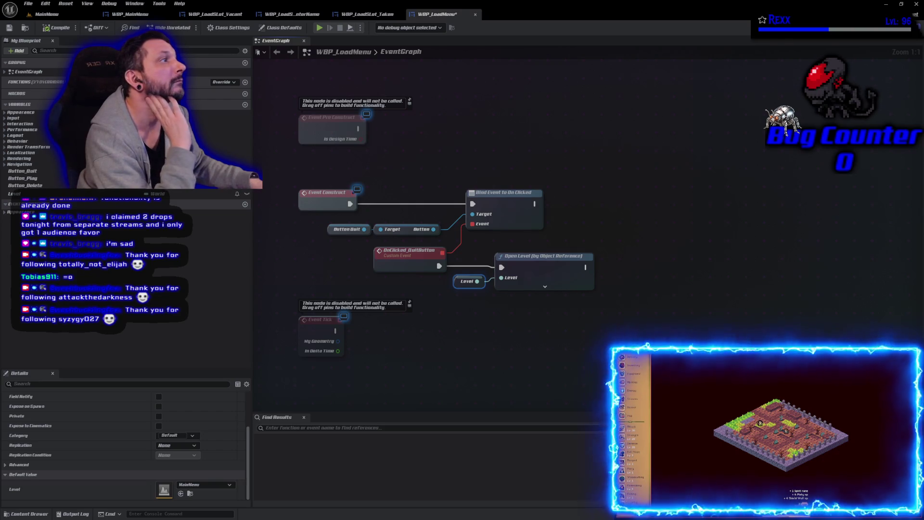
pyautogui.click(47, 14)
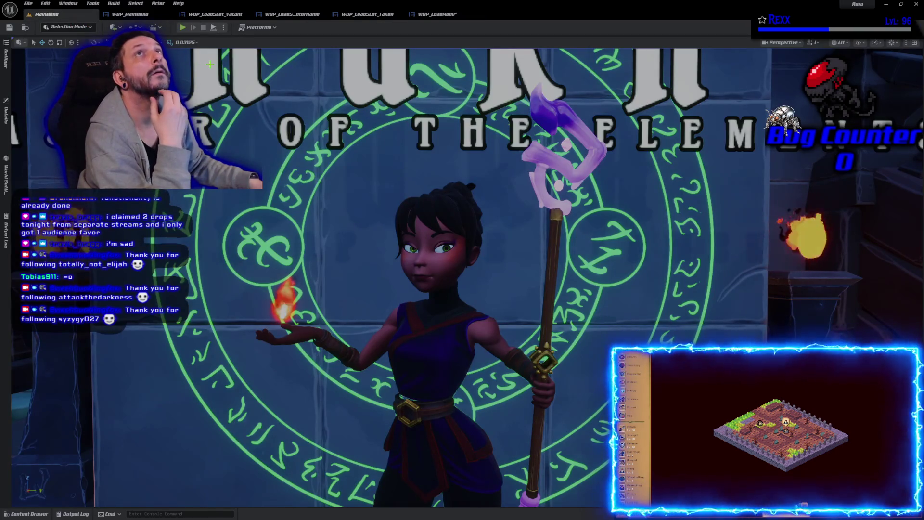
# Open the LoadMenu map from the Content Drawer's Maps folder, saving the current level first.
pyautogui.click(30, 514)
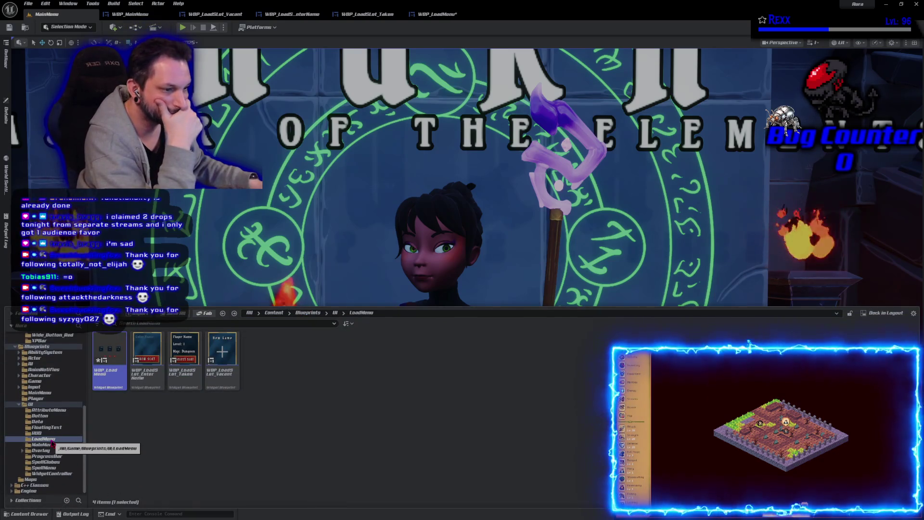
pyautogui.click(44, 481)
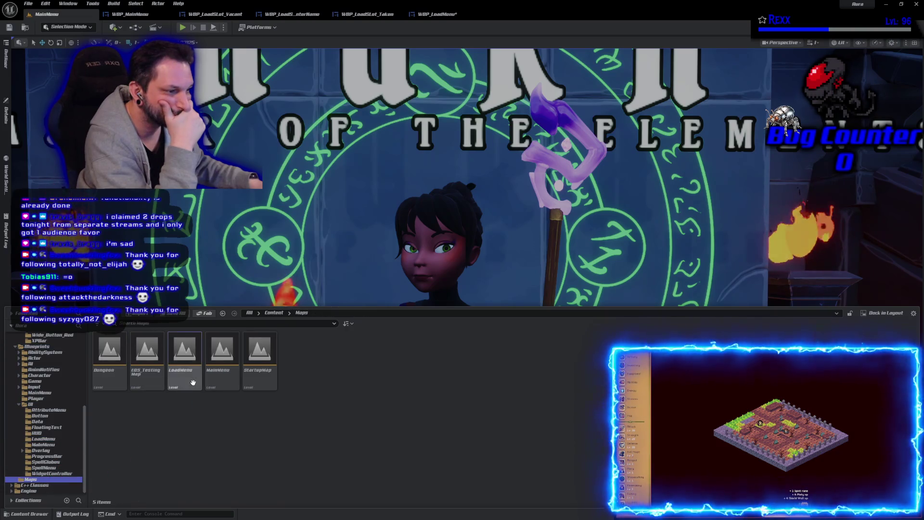
pyautogui.doubleClick(193, 383)
pyautogui.click(478, 349)
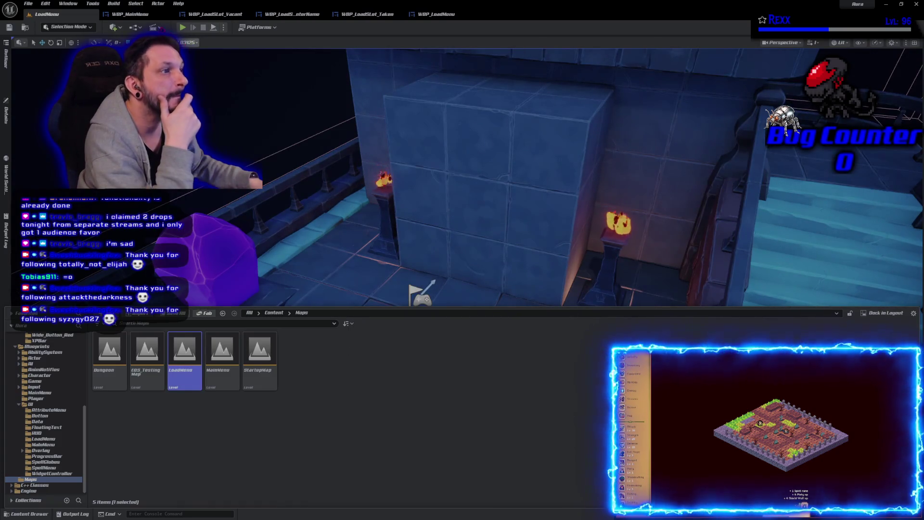
pyautogui.click(154, 27)
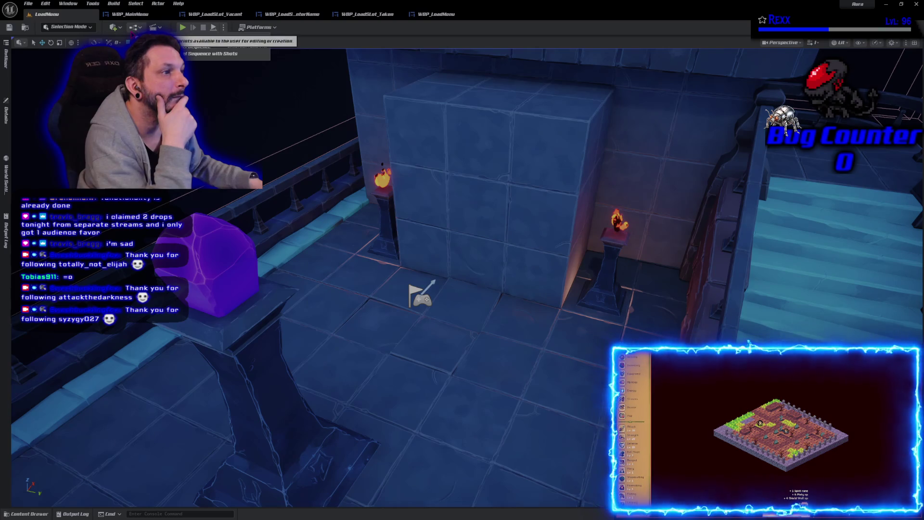
# Open the LoadMenu Level Blueprint from the Blueprints menu.
pyautogui.click(223, 28)
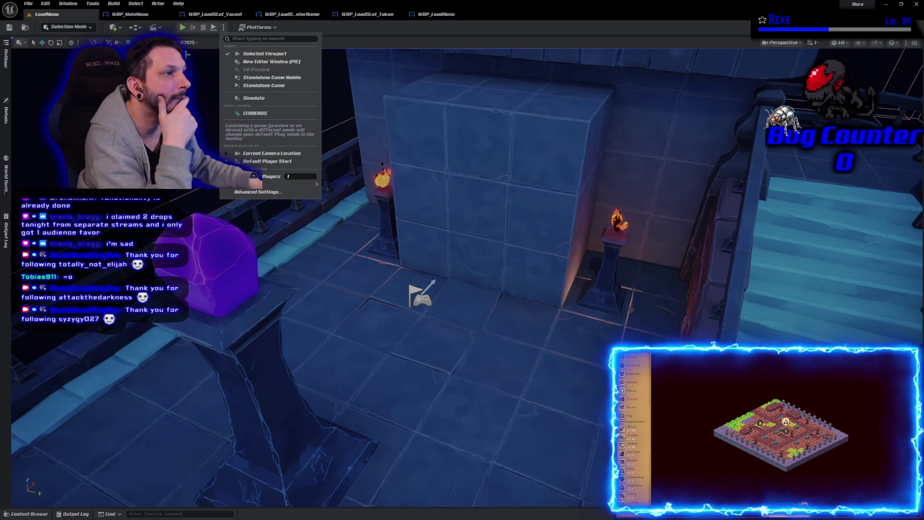
pyautogui.click(136, 27)
pyautogui.click(217, 75)
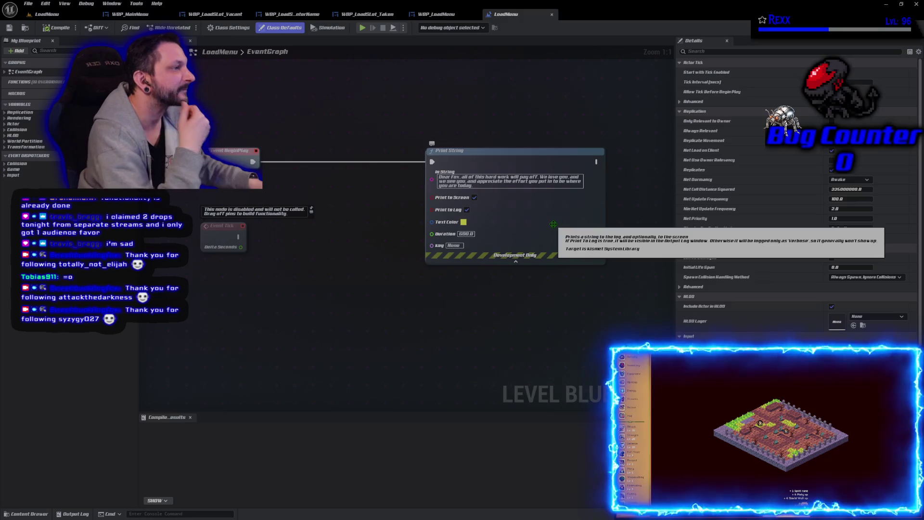
# Replace the Print String node with a Create Widget node driven by Event BeginPlay.
pyautogui.click(553, 225)
pyautogui.press('Delete')
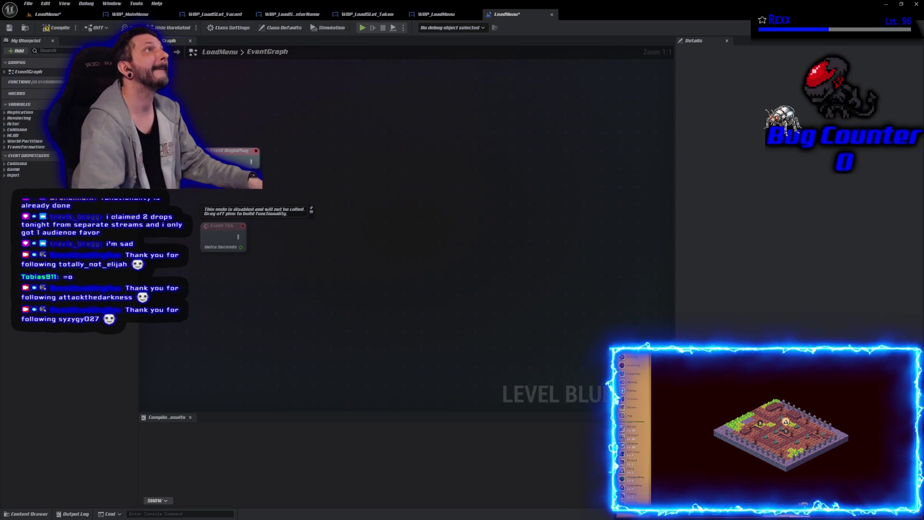
pyautogui.rightClick(396, 173)
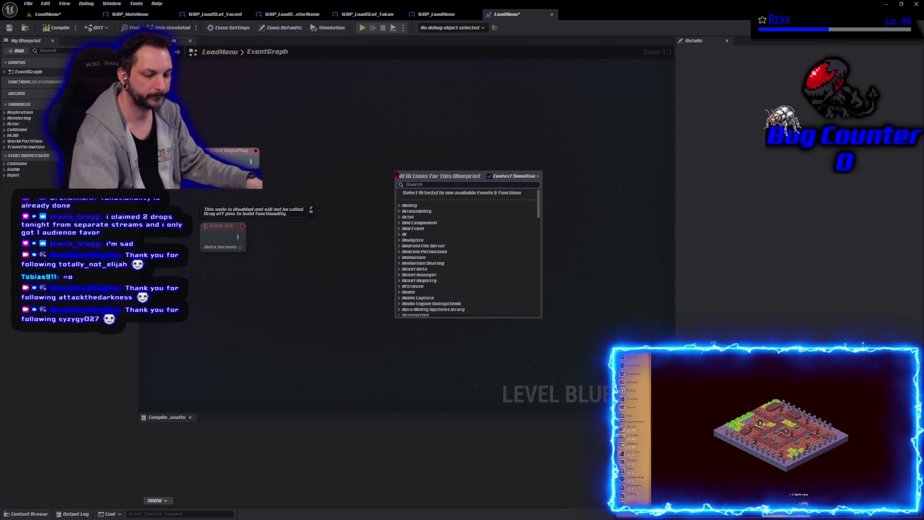
pyautogui.write('create widget')
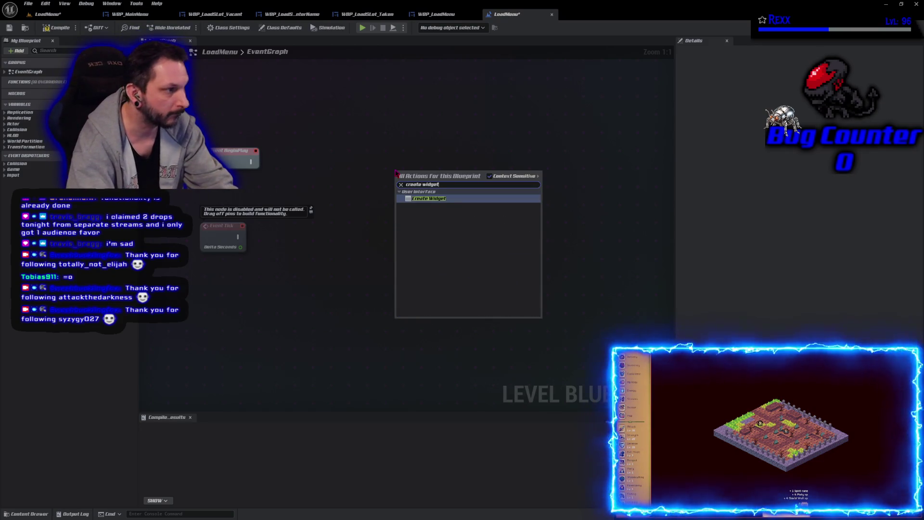
pyautogui.press('Return')
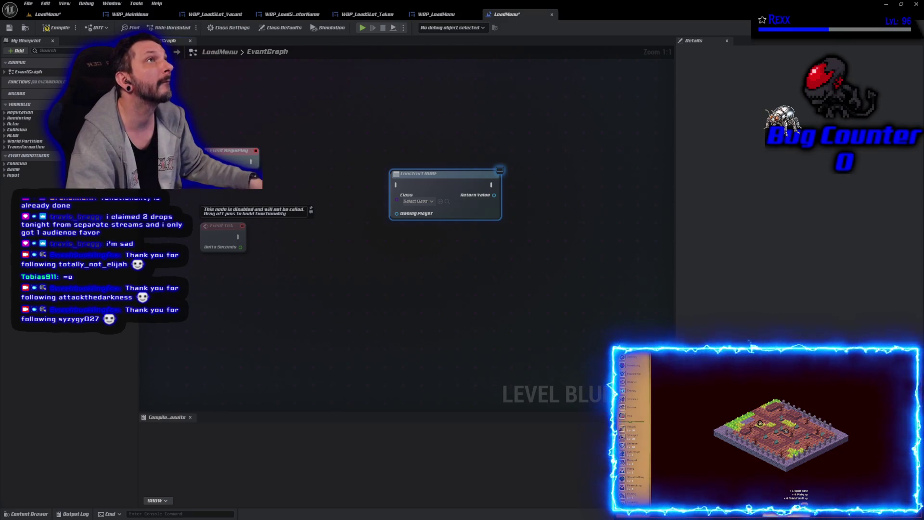
pyautogui.moveTo(245, 158)
pyautogui.mouseDown()
pyautogui.moveTo(298, 188)
pyautogui.moveTo(424, 187)
pyautogui.mouseUp()
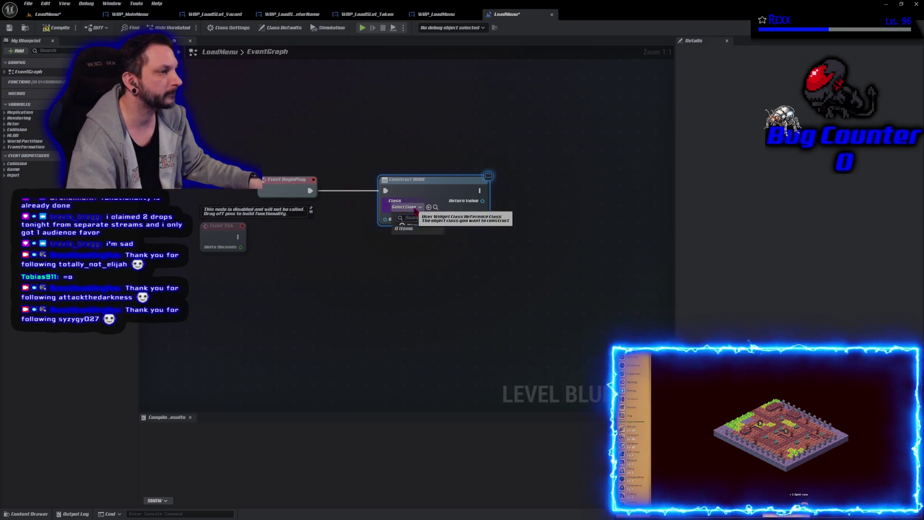
# Set the Create Widget class to WBP_LoadMenu and compile and save.
pyautogui.click(415, 207)
pyautogui.write('bp_')
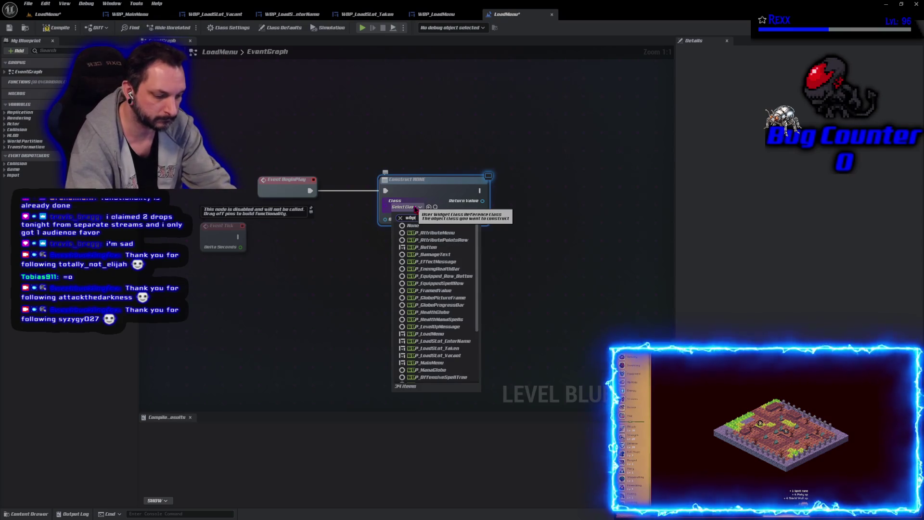
pyautogui.write('load')
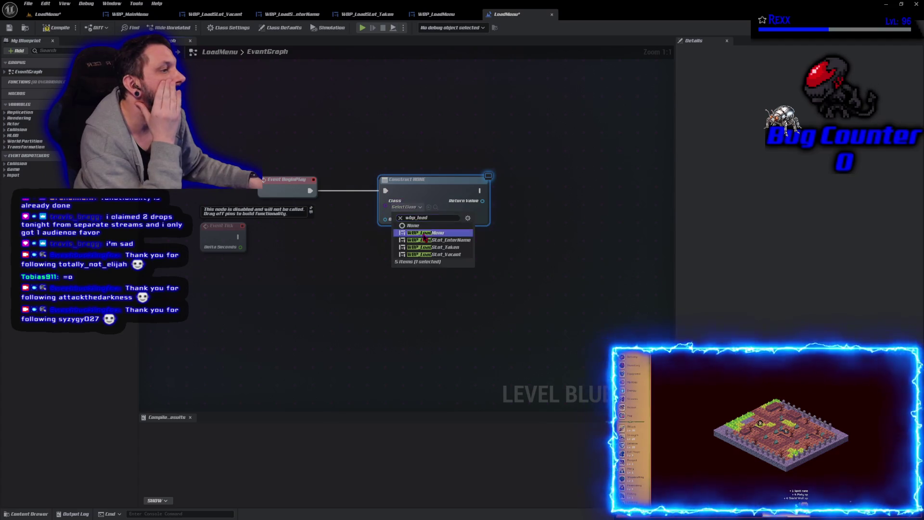
pyautogui.click(426, 233)
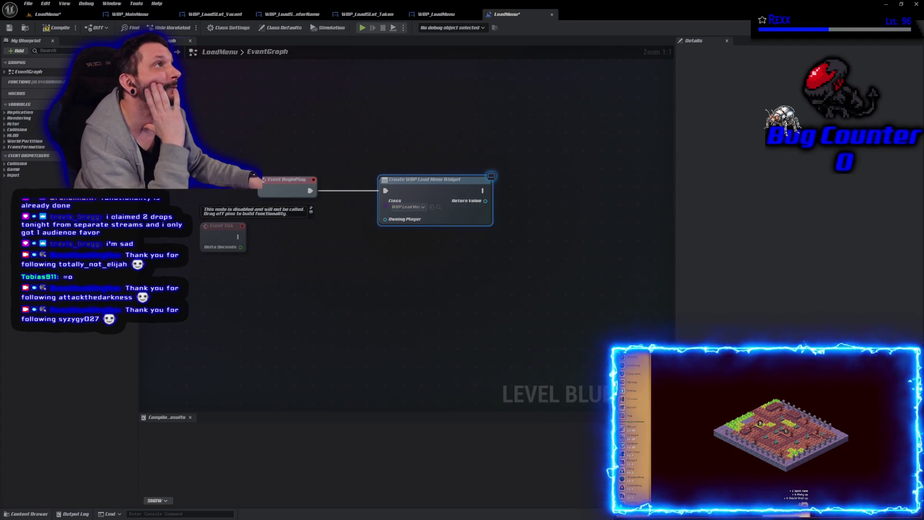
pyautogui.click(9, 28)
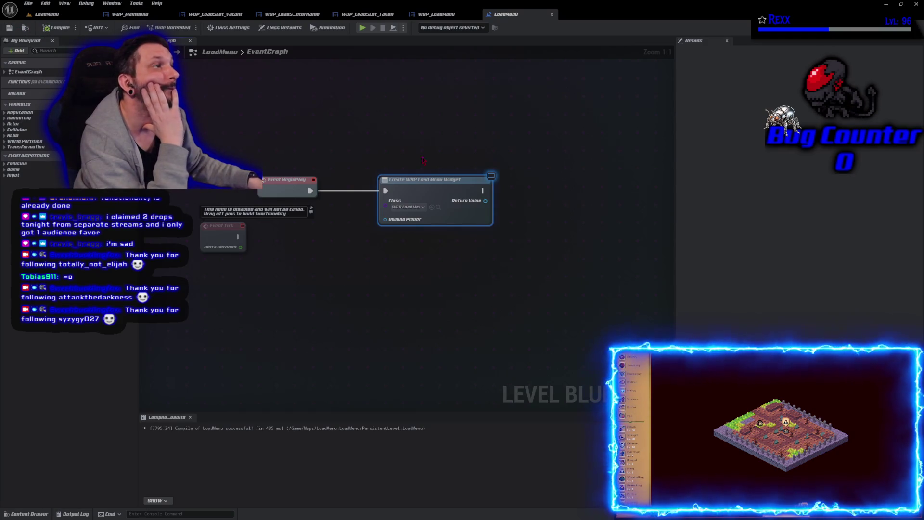
# Feed the created widget into an Add to Viewport node, then compile and save again.
pyautogui.moveTo(485, 201); pyautogui.dragTo(516, 206)
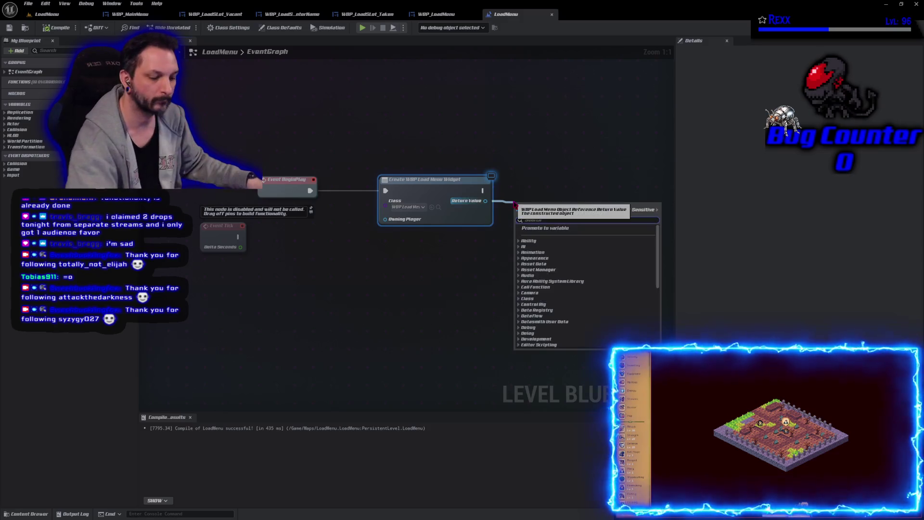
pyautogui.write('add')
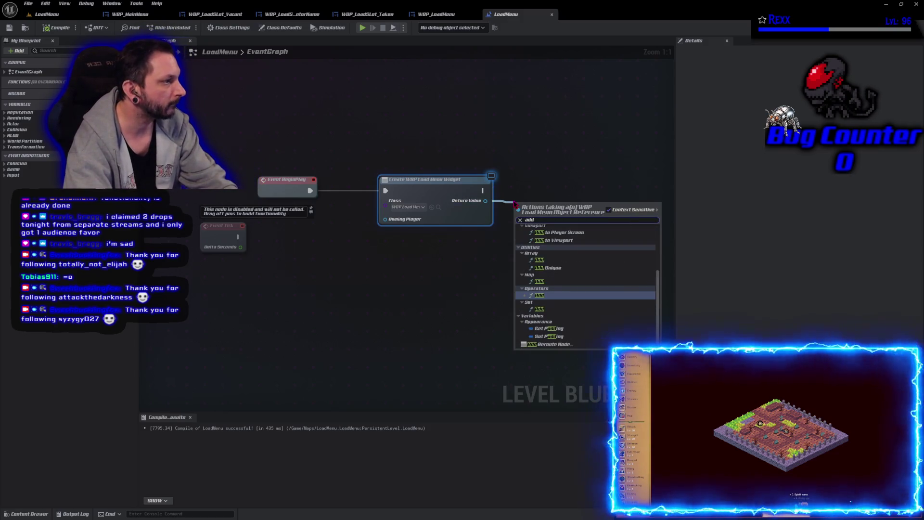
pyautogui.click(554, 241)
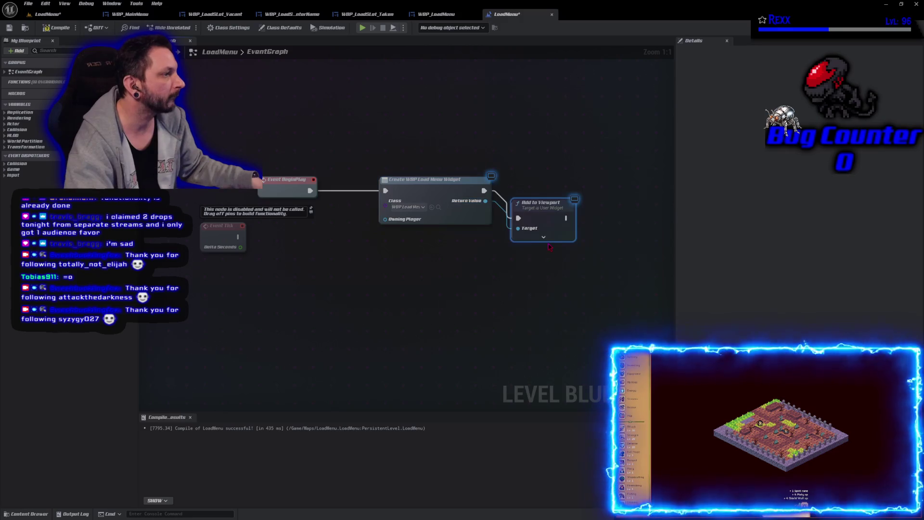
pyautogui.moveTo(555, 196); pyautogui.dragTo(555, 189)
pyautogui.click(57, 27)
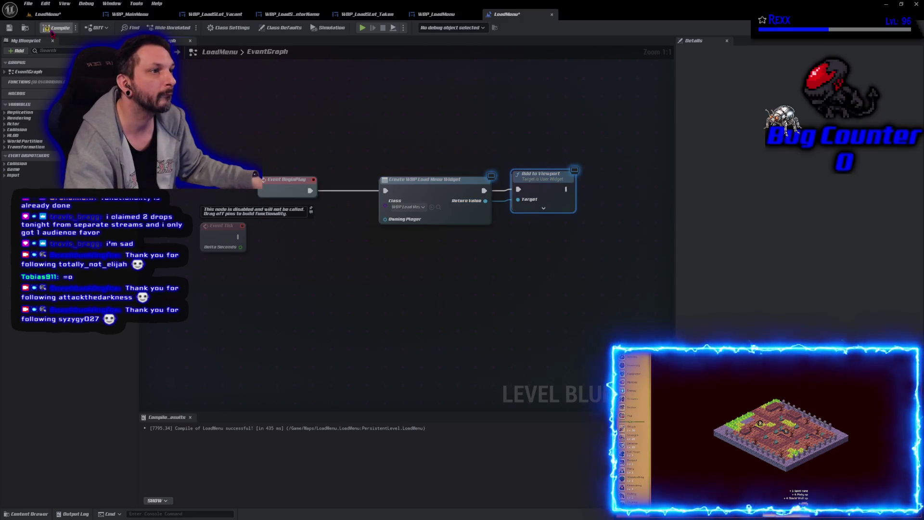
pyautogui.click(299, 318)
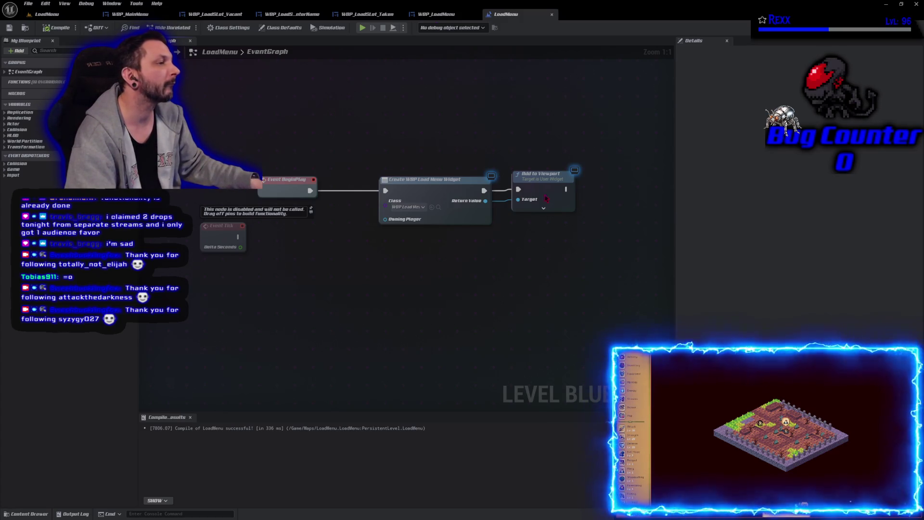
# Add a Get Player Controller node to the level blueprint graph.
pyautogui.rightClick(548, 137)
pyautogui.write('g')
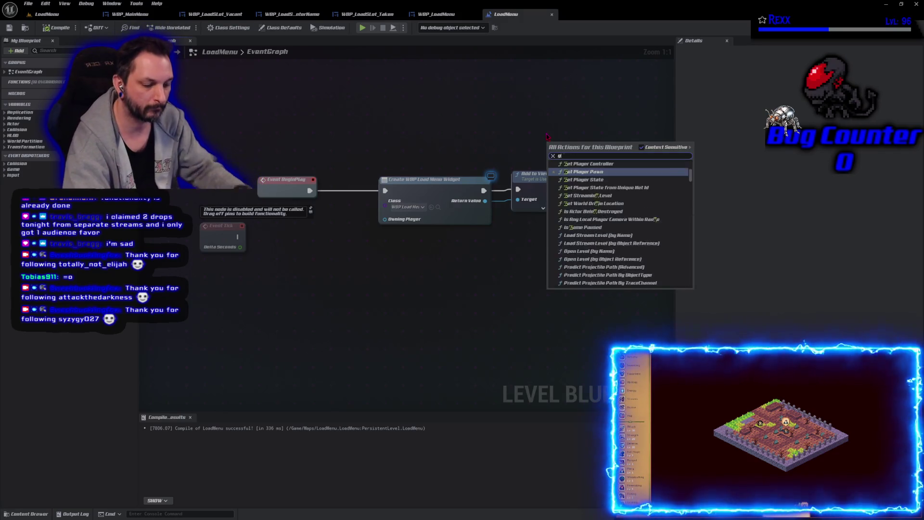
pyautogui.write('et player controlelr')
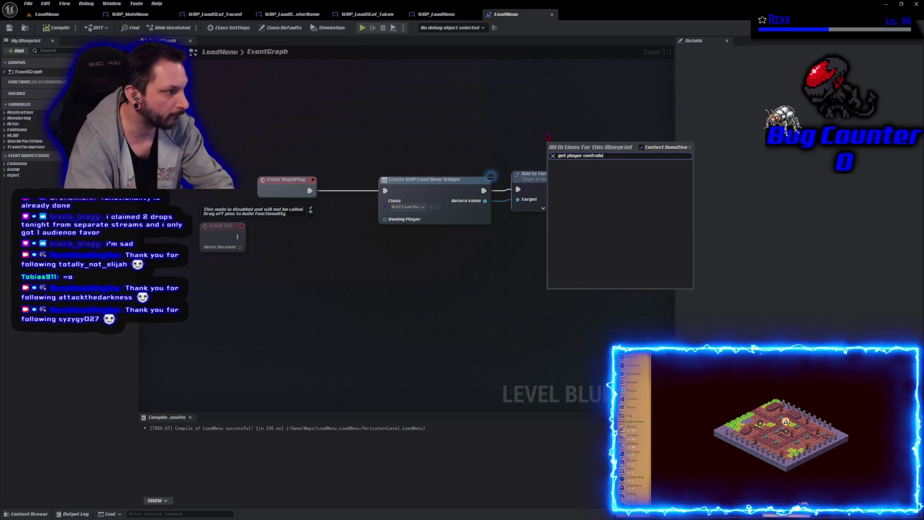
pyautogui.press('BackSpace')
pyautogui.press('BackSpace')
pyautogui.press('BackSpace')
pyautogui.write('ler')
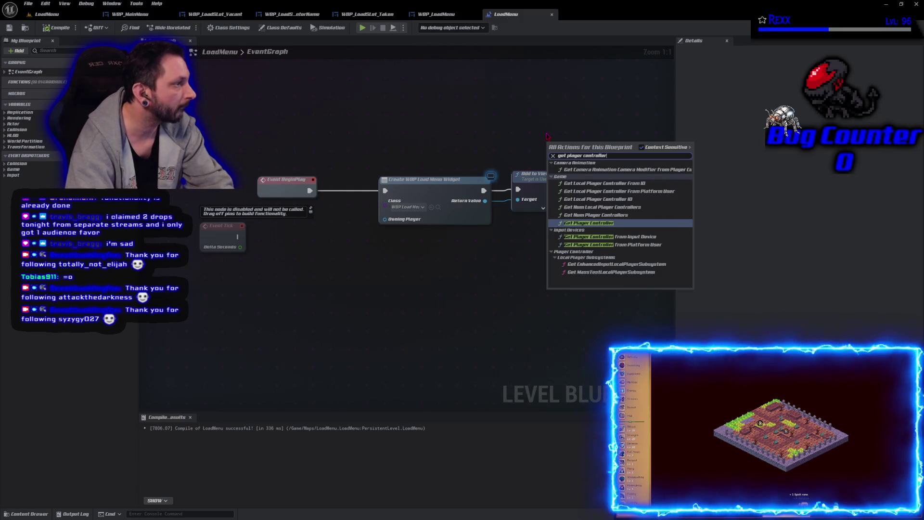
pyautogui.press('Return')
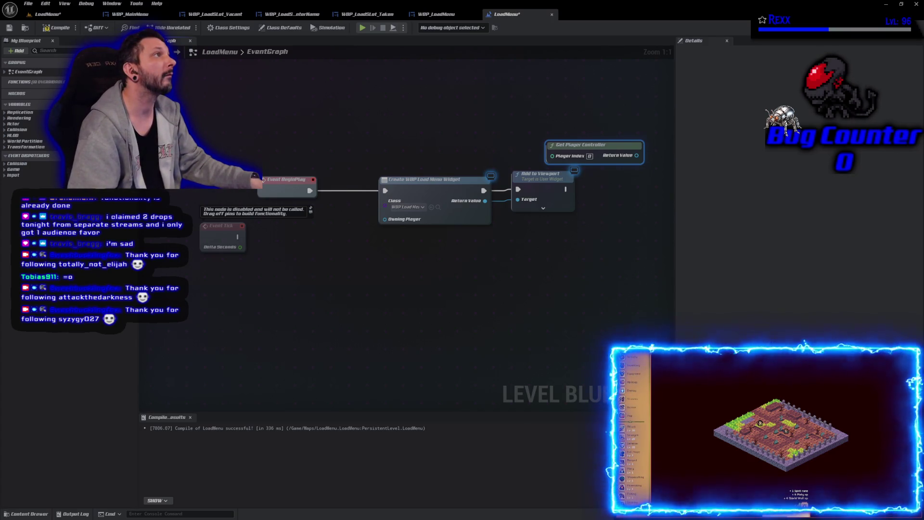
# Add Set Input Mode UI Only using the player controller, executed after Add to Viewport.
pyautogui.moveTo(595, 185); pyautogui.dragTo(362, 171)
pyautogui.moveTo(403, 141); pyautogui.dragTo(438, 149)
pyautogui.write('set input')
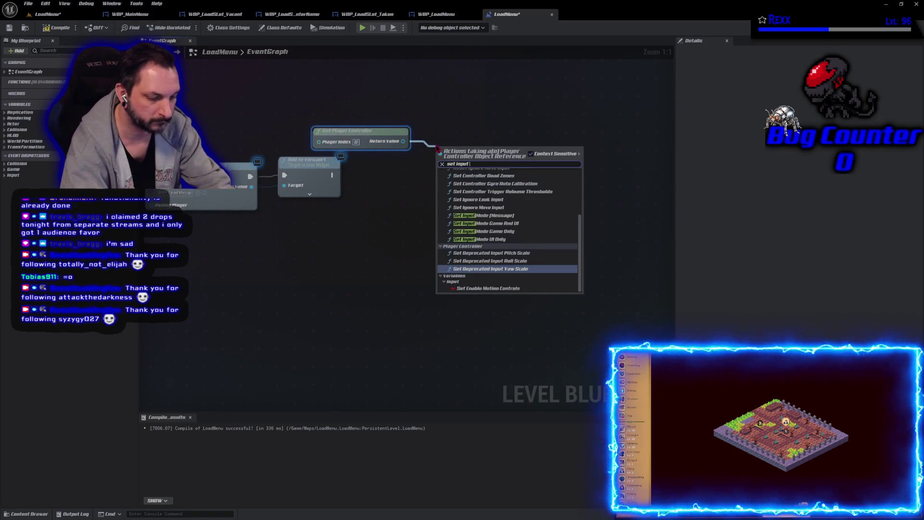
pyautogui.write(' mode ui on')
pyautogui.press('Return')
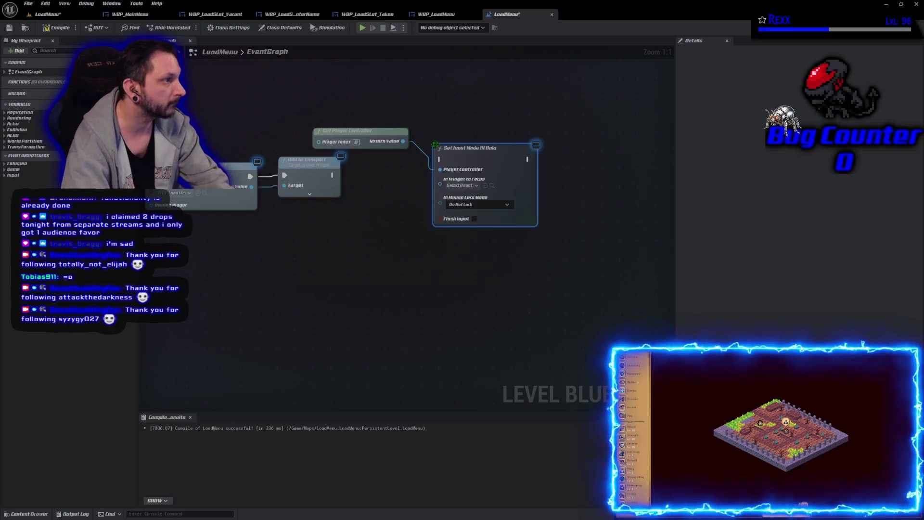
pyautogui.moveTo(332, 175)
pyautogui.mouseDown()
pyautogui.moveTo(431, 179)
pyautogui.moveTo(445, 163)
pyautogui.moveTo(476, 158)
pyautogui.moveTo(477, 166)
pyautogui.mouseUp()
pyautogui.moveTo(358, 137); pyautogui.dragTo(468, 148)
pyautogui.click(486, 182)
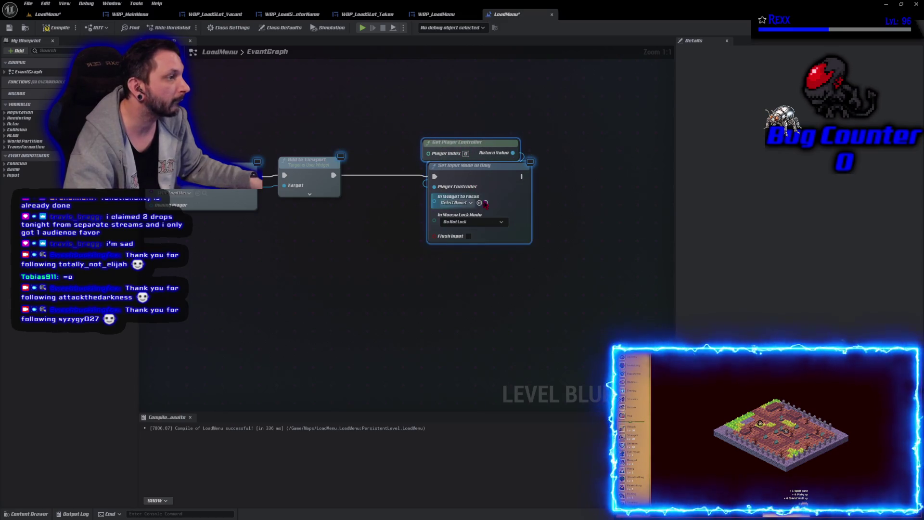
pyautogui.moveTo(487, 182); pyautogui.dragTo(439, 182)
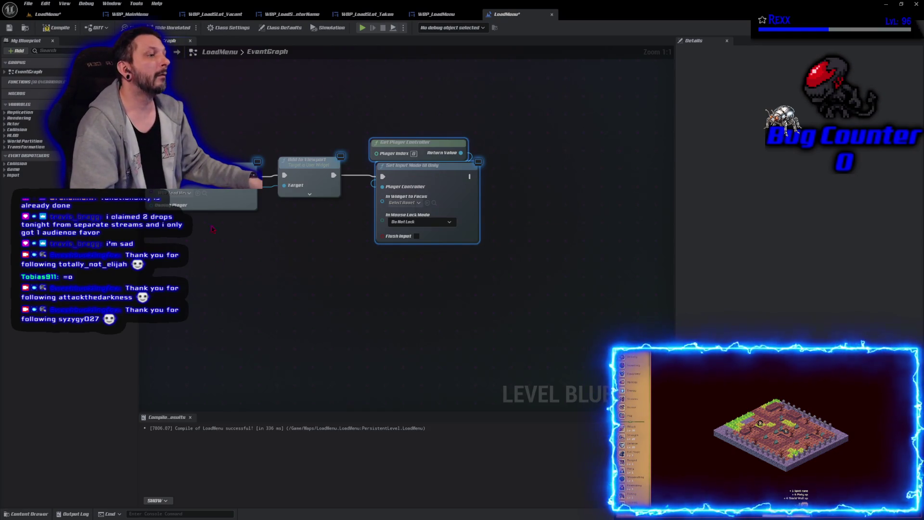
# Wire the created LoadMenu widget into In Widget to Focus through a reroute point.
pyautogui.moveTo(253, 190)
pyautogui.mouseDown()
pyautogui.moveTo(274, 217)
pyautogui.moveTo(382, 197)
pyautogui.mouseUp()
pyautogui.doubleClick(348, 197)
pyautogui.moveTo(348, 199); pyautogui.dragTo(273, 205)
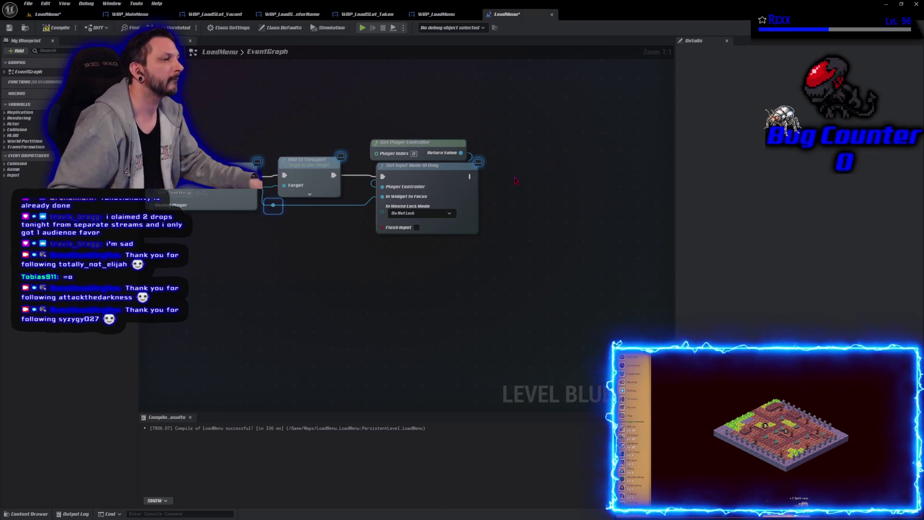
# Drag a wire from Get Player Controller's Return Value into empty space to add a new action.
pyautogui.moveTo(461, 153); pyautogui.dragTo(530, 193)
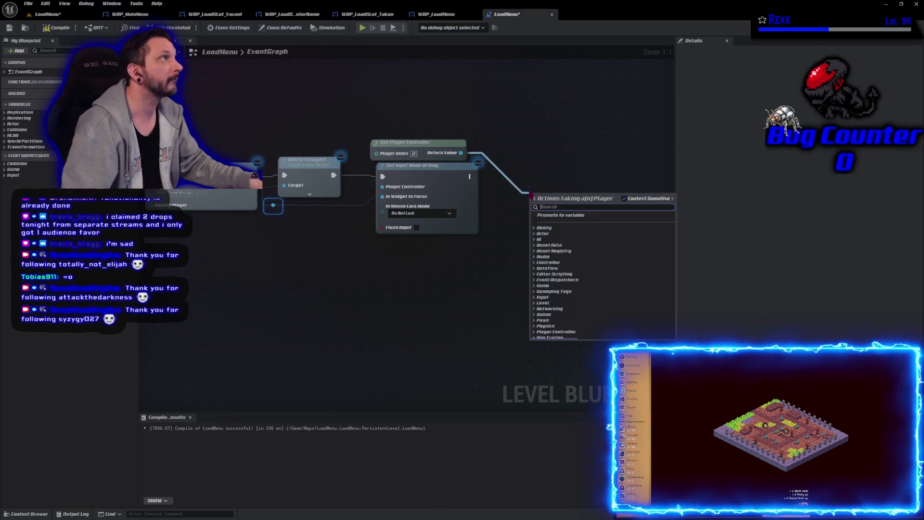
# Add Set Show Mouse Cursor ticked true after Set Input Mode UI Only, then save the blueprint.
pyautogui.write('set')
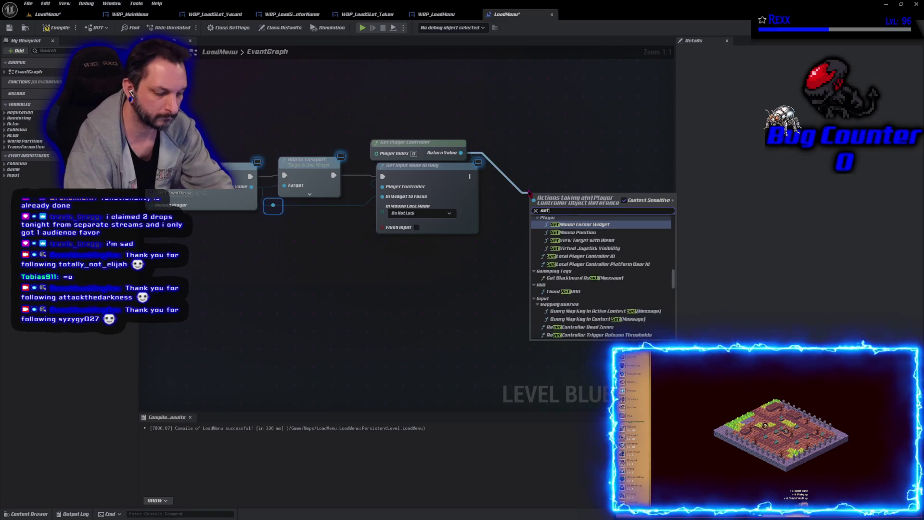
pyautogui.write(' show')
pyautogui.press('Return')
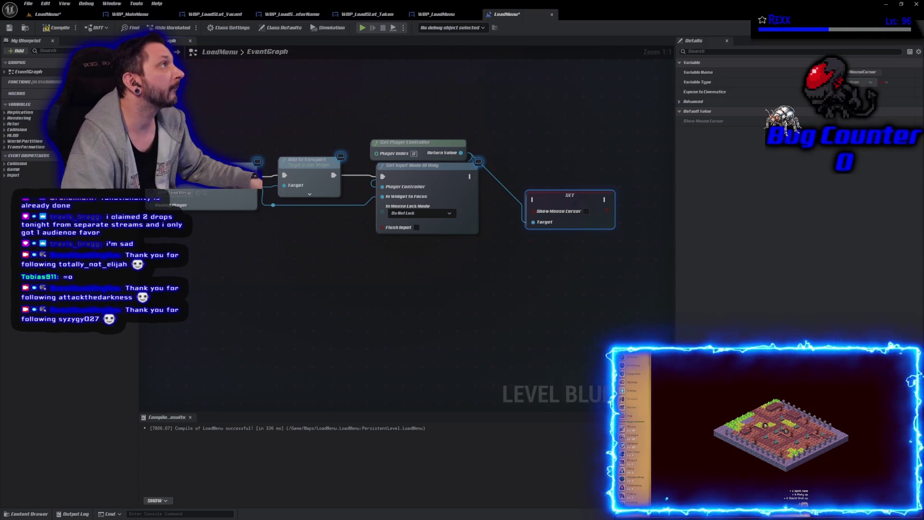
pyautogui.click(587, 211)
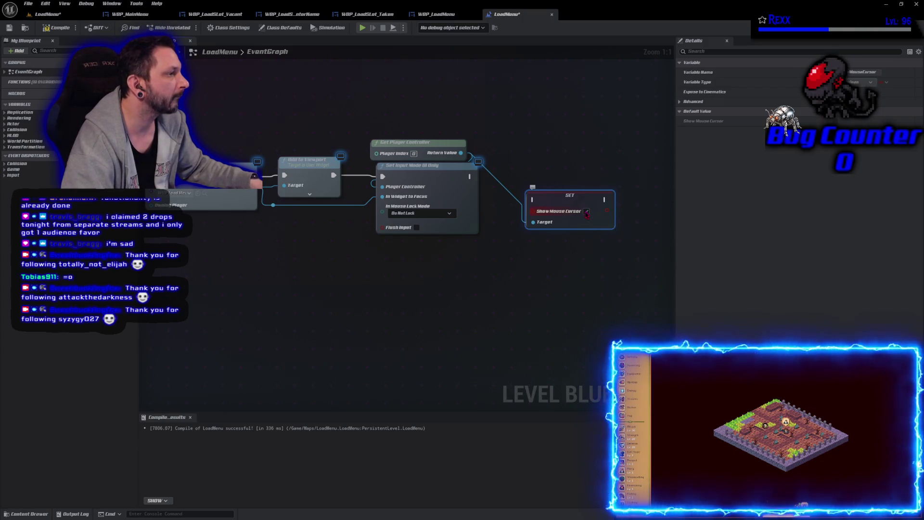
pyautogui.moveTo(533, 199)
pyautogui.mouseDown()
pyautogui.moveTo(463, 178)
pyautogui.moveTo(470, 176)
pyautogui.mouseUp()
pyautogui.moveTo(570, 195); pyautogui.dragTo(542, 172)
pyautogui.hotkey('ctrl', 's')
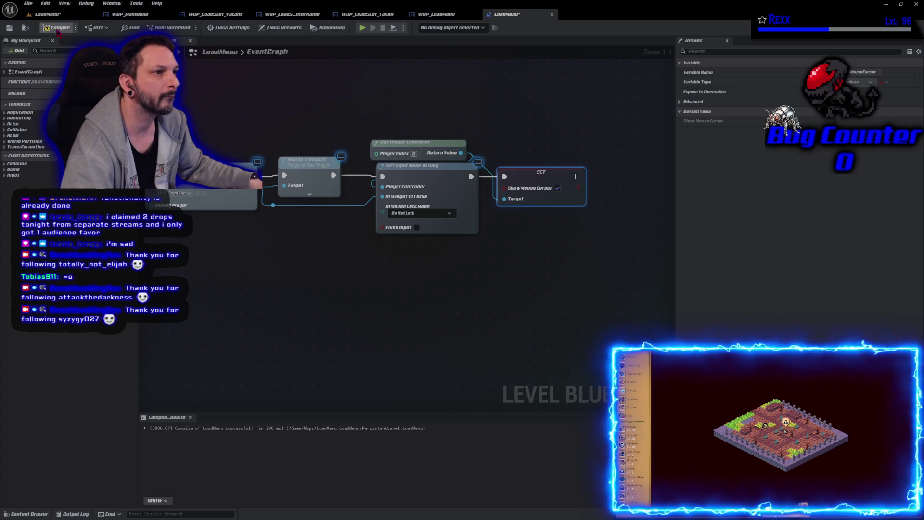
pyautogui.click(312, 282)
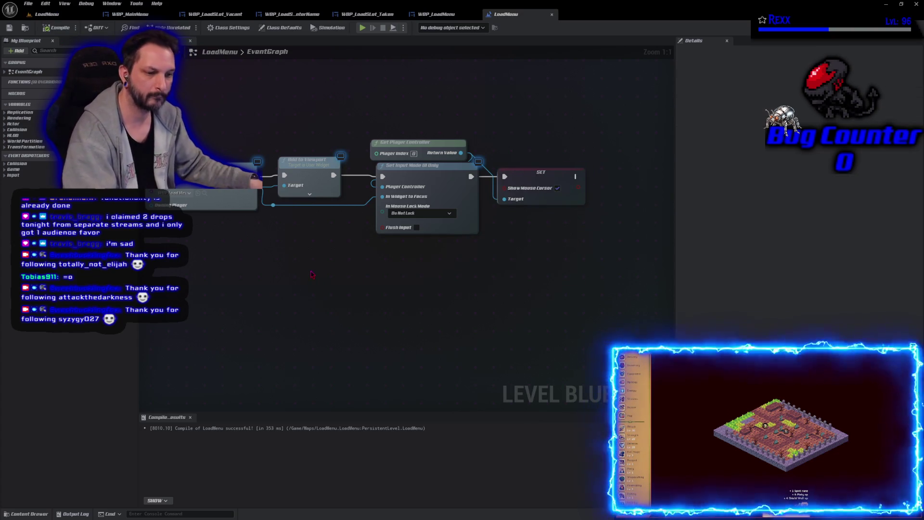
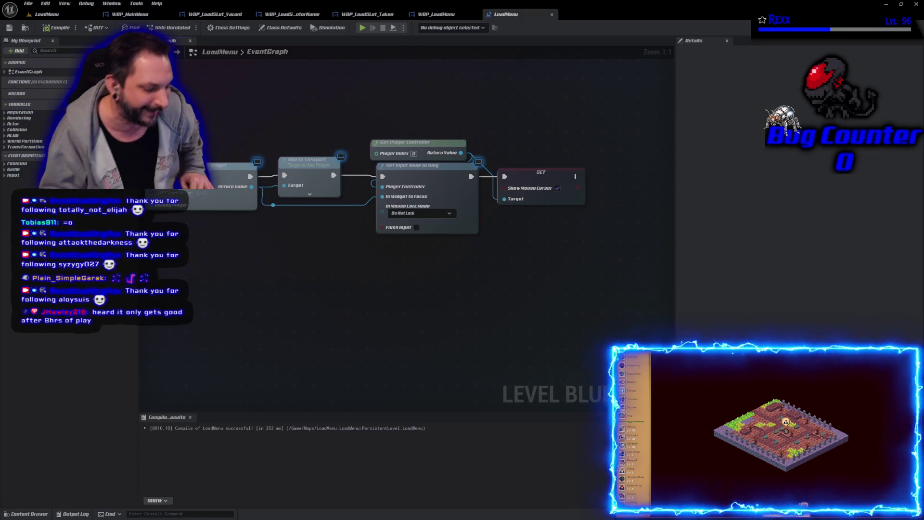
# Pan and zoom out the Level Blueprint to review the Create Widget chain, then return to LoadMenu.
pyautogui.moveTo(349, 281)
pyautogui.mouseDown()
pyautogui.moveTo(414, 336)
pyautogui.moveTo(362, 287)
pyautogui.moveTo(470, 282)
pyautogui.moveTo(443, 297)
pyautogui.mouseUp()
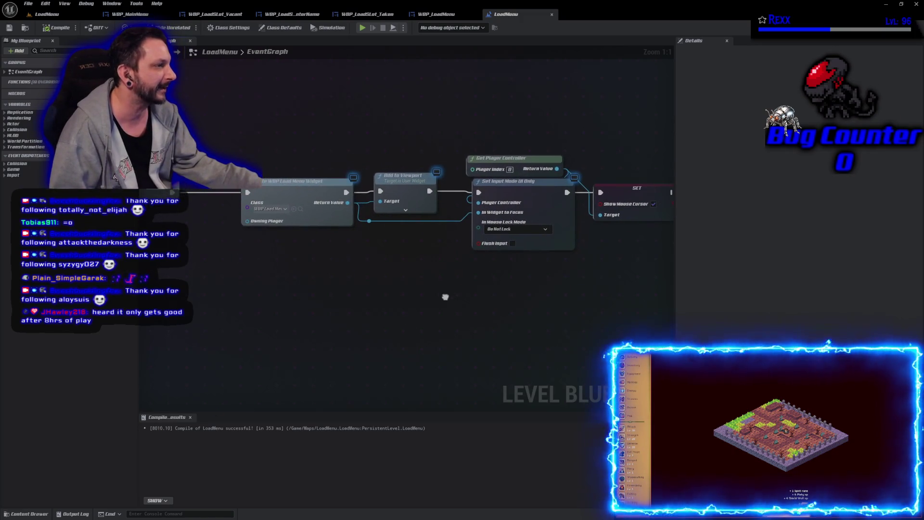
pyautogui.moveTo(676, 274); pyautogui.dragTo(703, 274)
pyautogui.moveTo(445, 293); pyautogui.dragTo(468, 293)
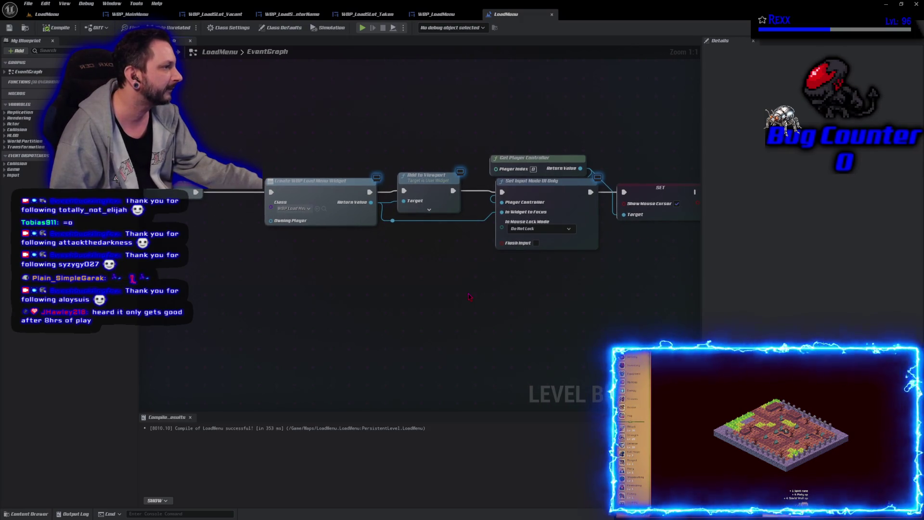
pyautogui.scroll(-1, 470, 297)
pyautogui.moveTo(397, 300); pyautogui.dragTo(405, 286)
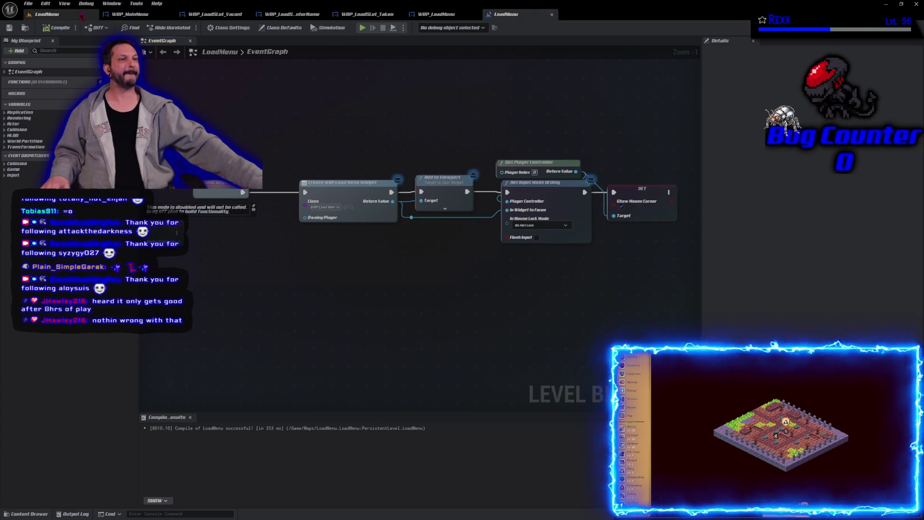
pyautogui.click(47, 13)
# Test-play the load menu, then select the plus-sign Button in WBP_LoadSlot_Vacant's Designer.
pyautogui.click(185, 28)
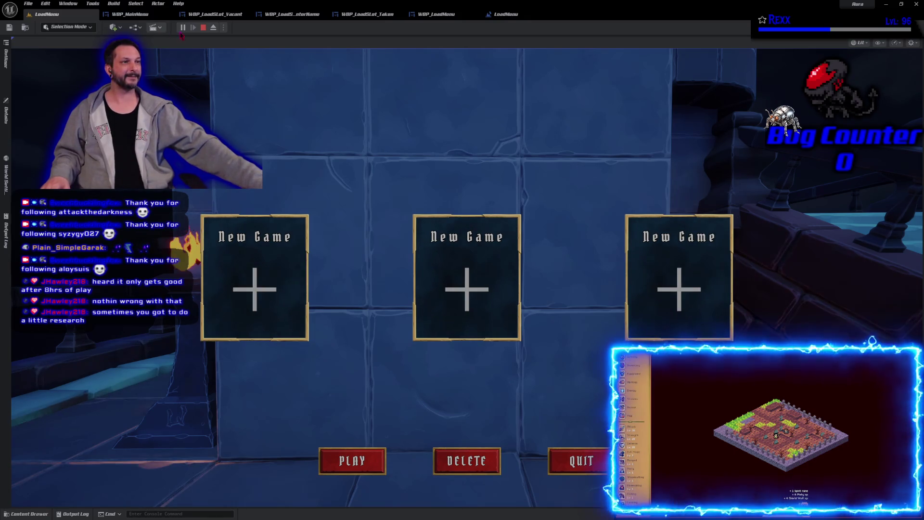
pyautogui.click(203, 27)
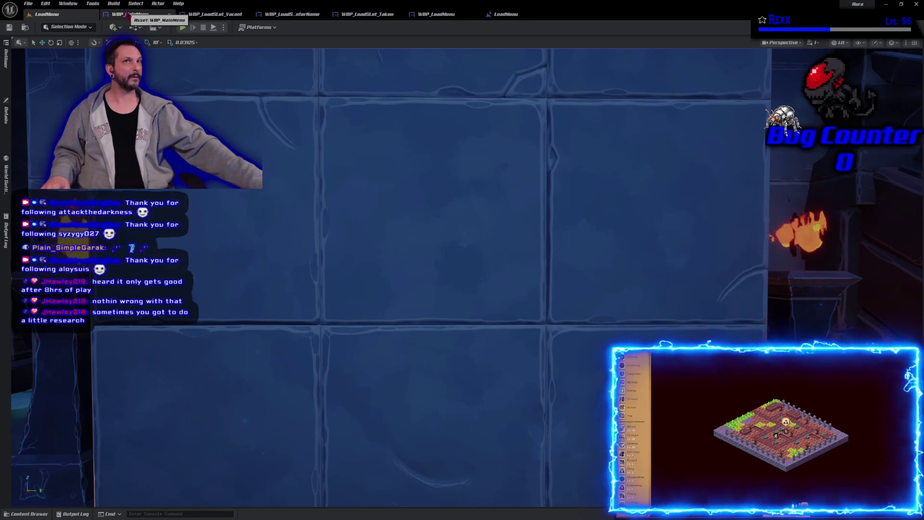
pyautogui.click(232, 14)
pyautogui.click(465, 314)
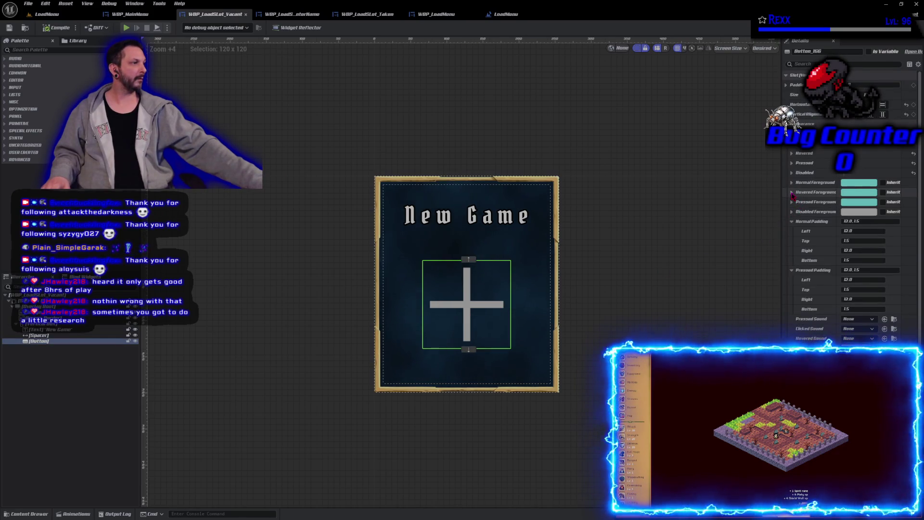
# Set the plus button's Hovered image size to 120 × 120, then return to the LoadMenu level.
pyautogui.click(792, 154)
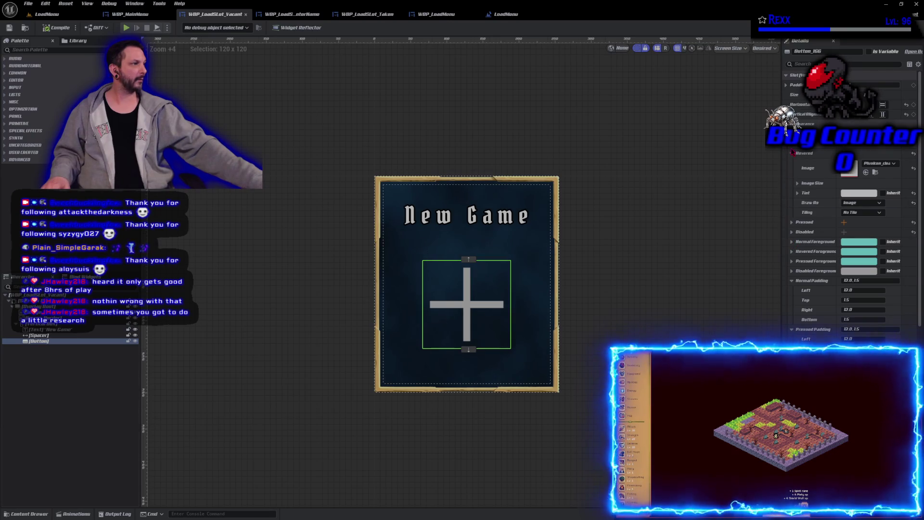
pyautogui.scroll(3, 793, 154)
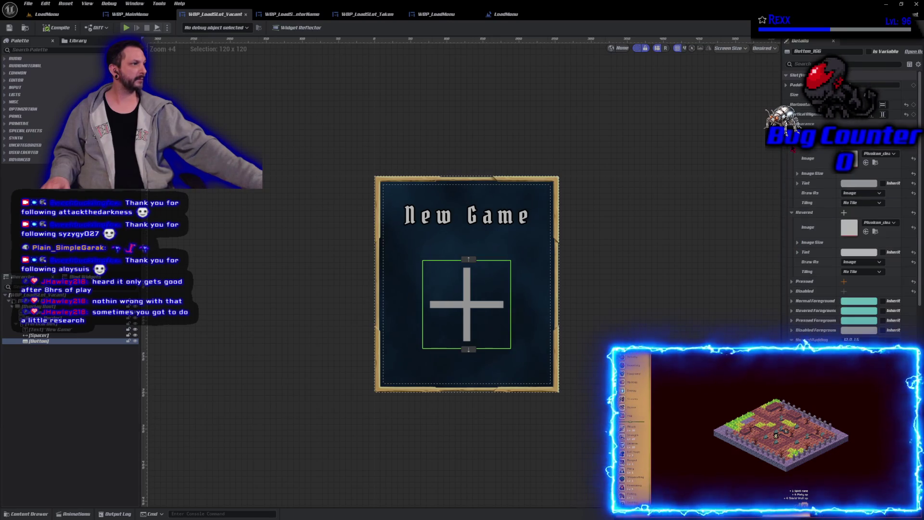
pyautogui.click(798, 173)
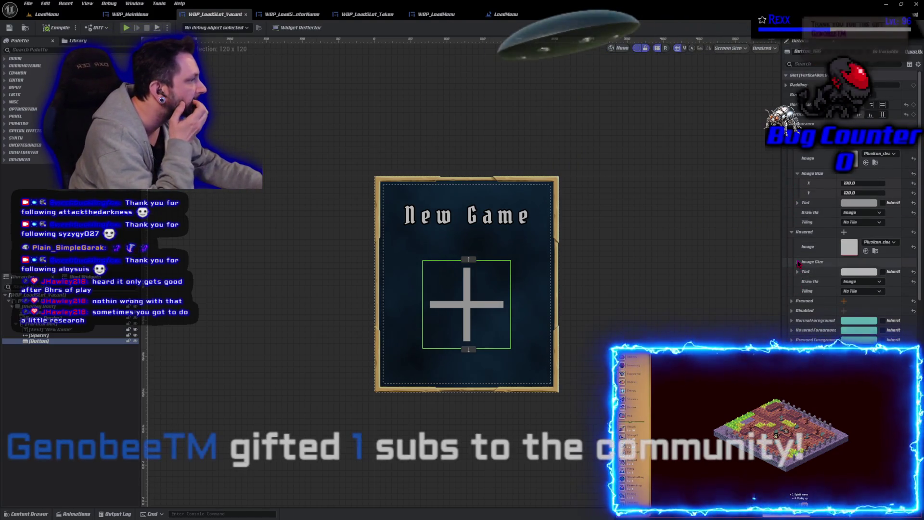
pyautogui.click(798, 262)
pyautogui.click(858, 271)
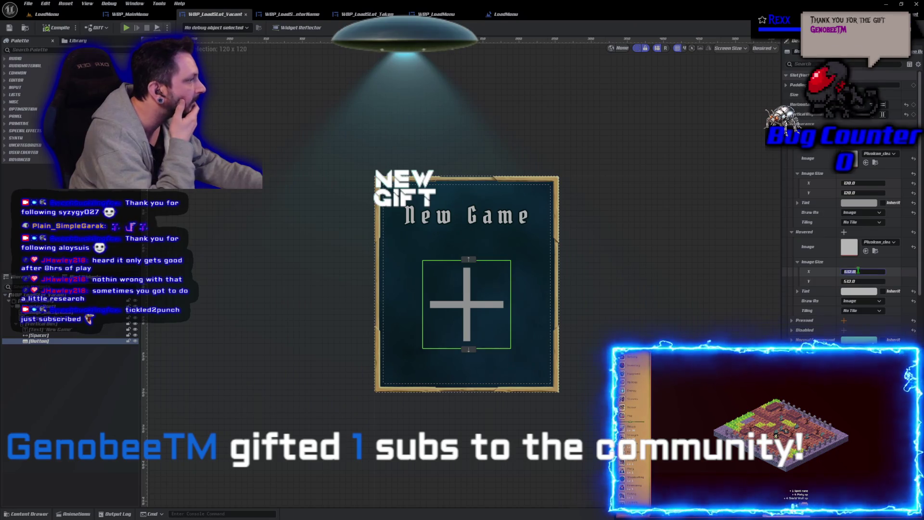
pyautogui.write('120')
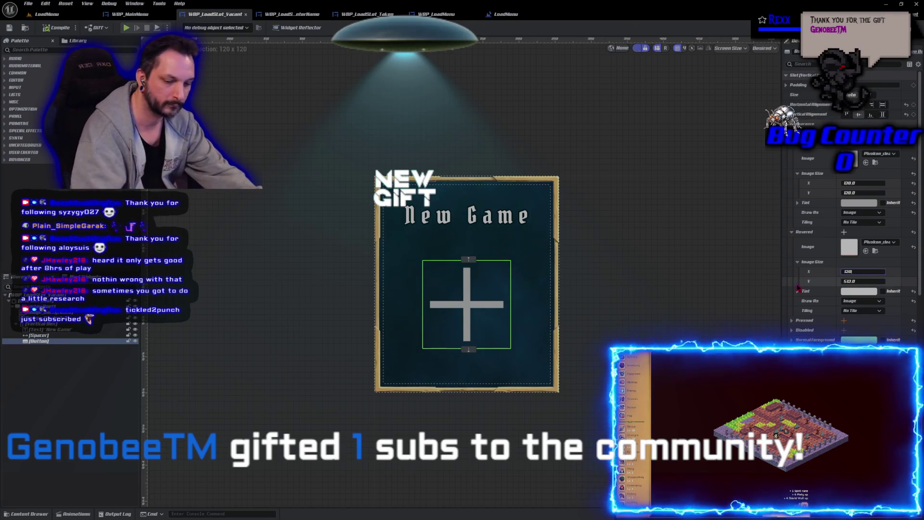
pyautogui.press('Tab')
pyautogui.write('120')
pyautogui.press('Return')
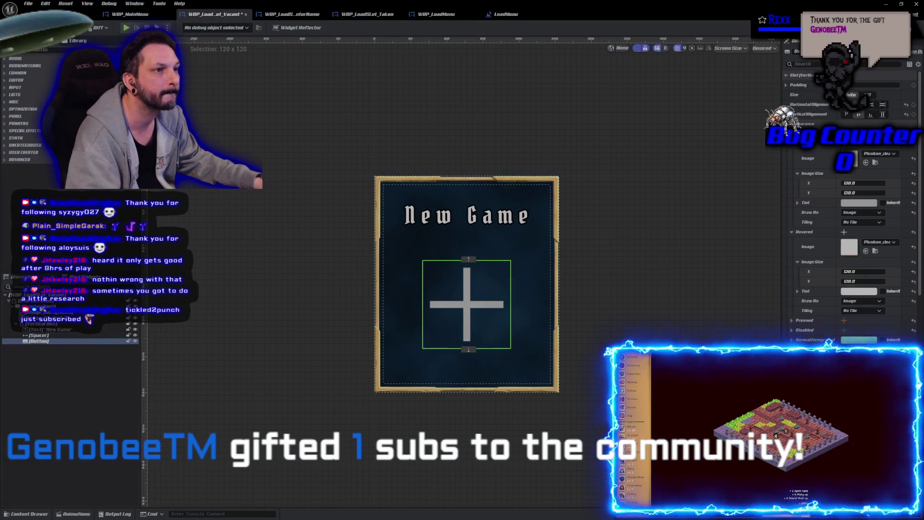
pyautogui.click(47, 14)
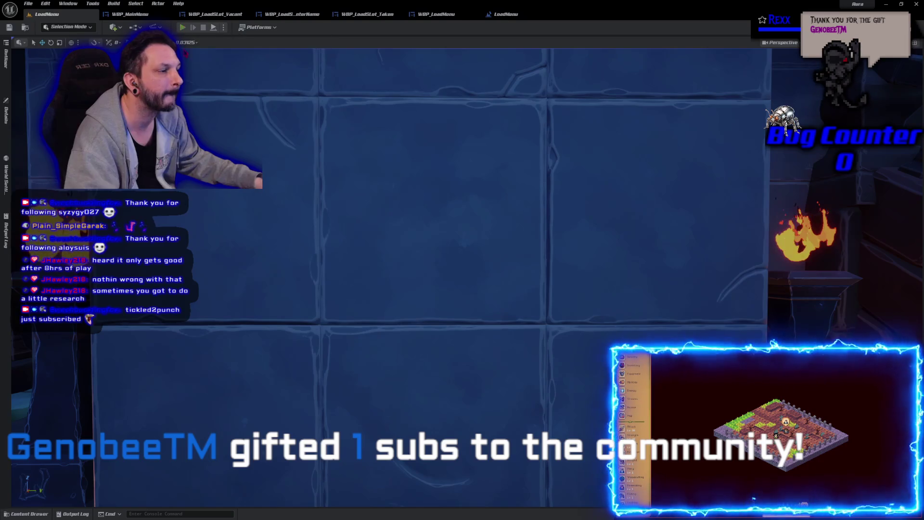
pyautogui.click(184, 28)
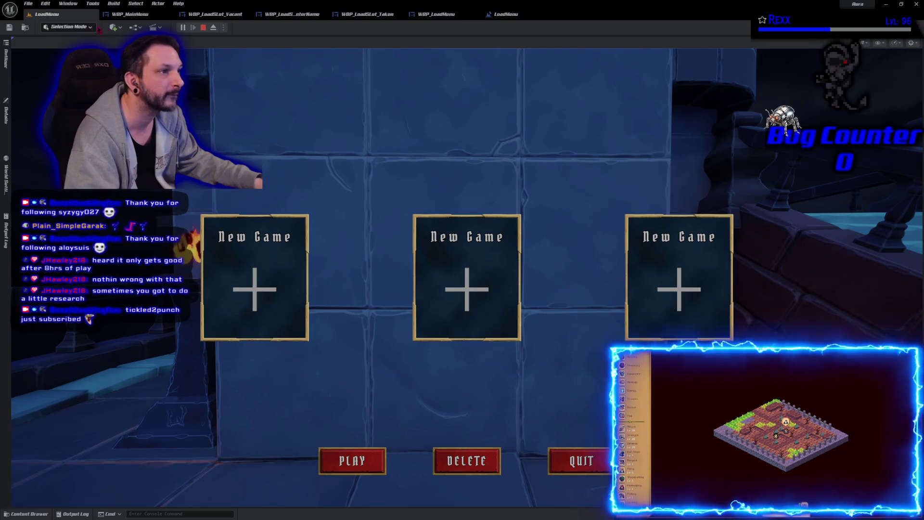
pyautogui.press('Escape')
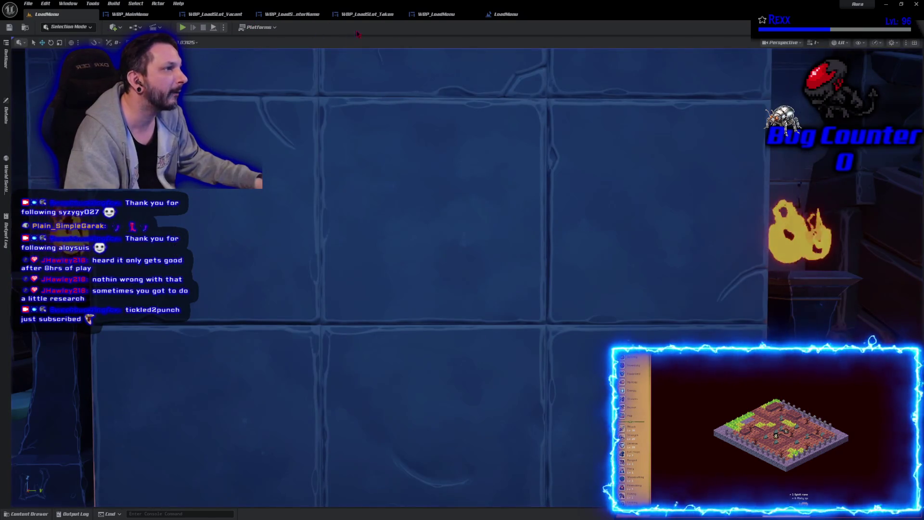
pyautogui.click(435, 14)
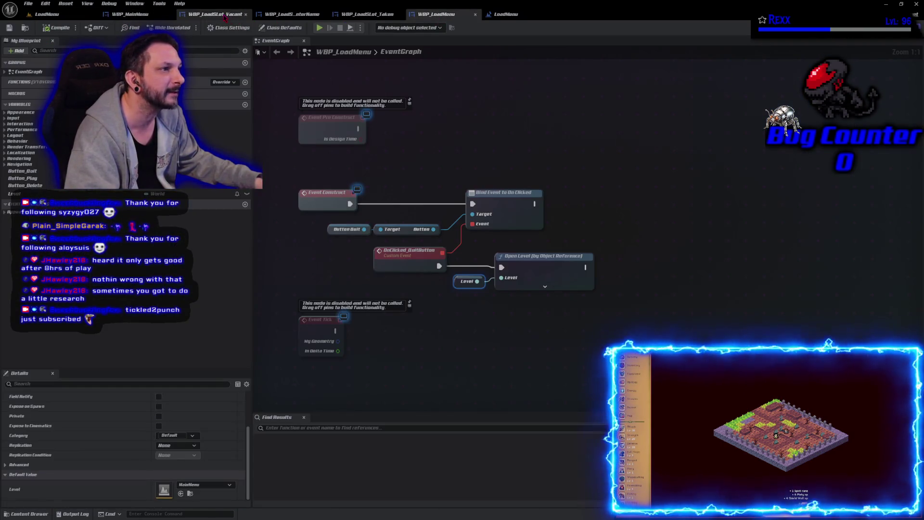
pyautogui.click(225, 18)
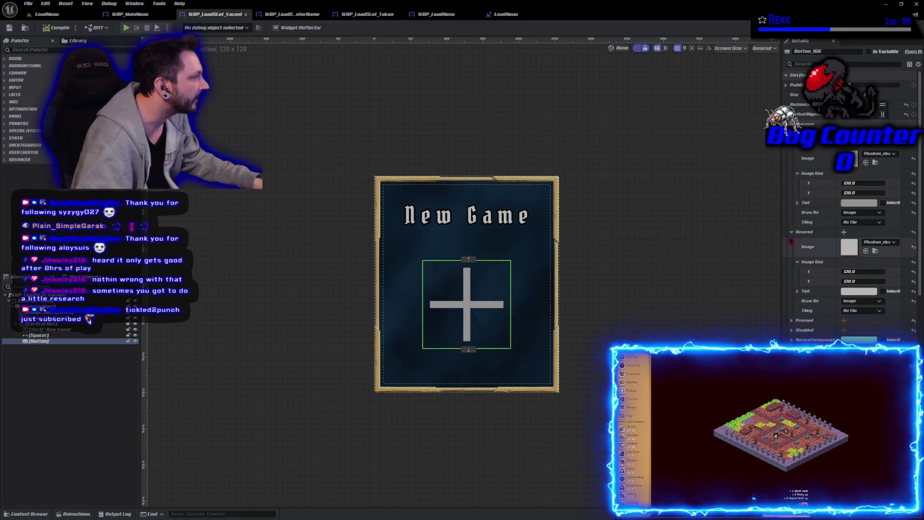
# Collapse the Hovered settings and set the Pressed image size to 120 × 120.
pyautogui.click(850, 271)
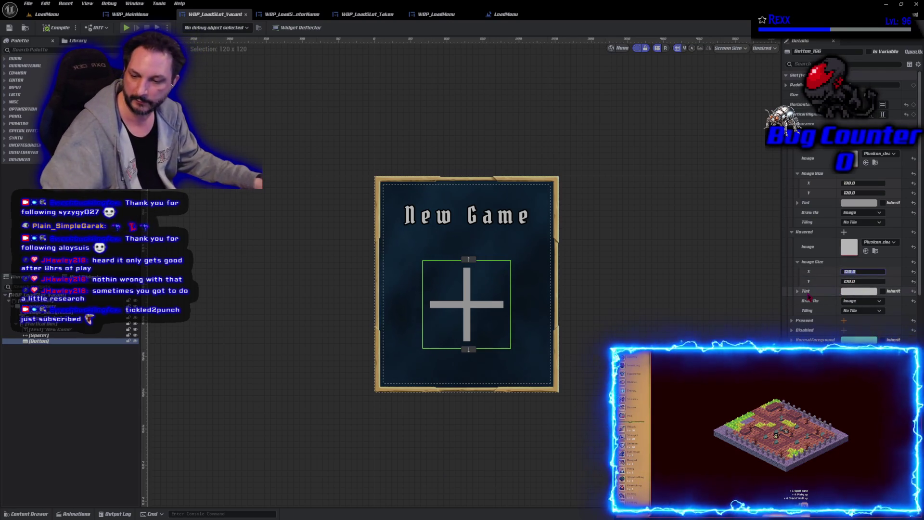
pyautogui.click(792, 232)
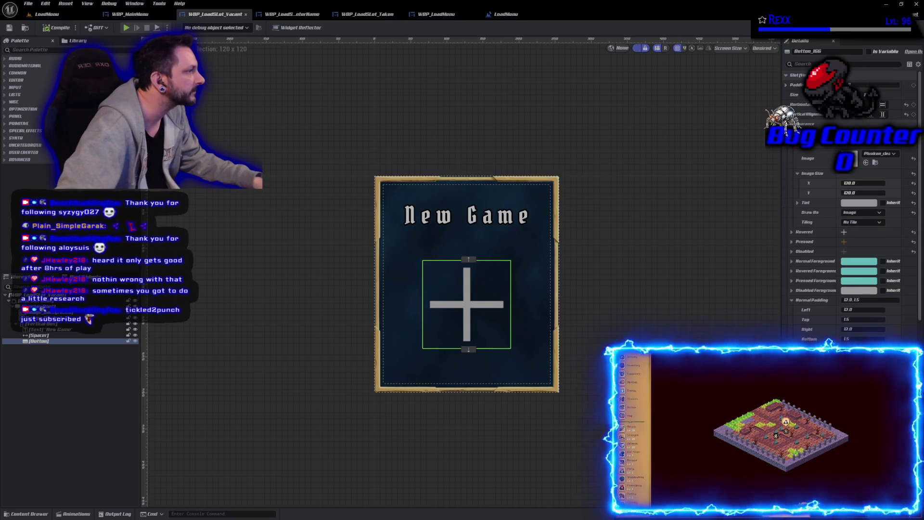
pyautogui.click(791, 149)
pyautogui.click(792, 163)
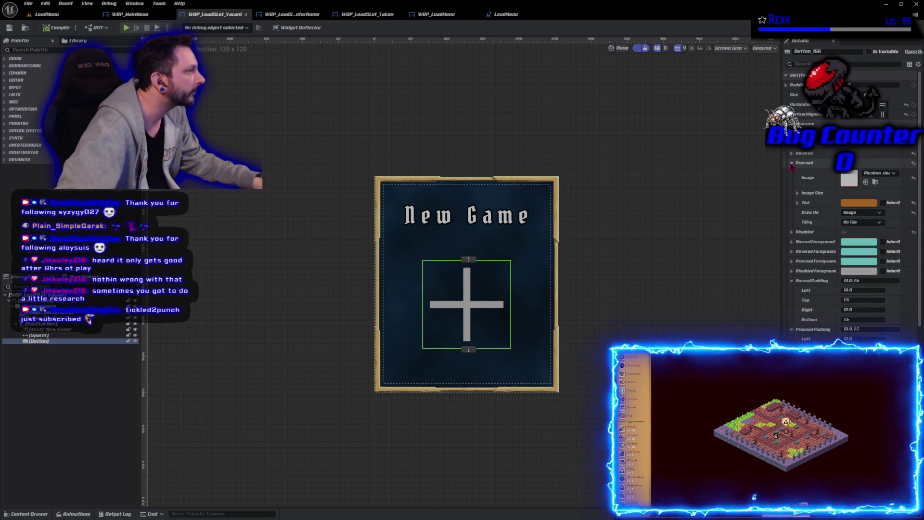
pyautogui.click(798, 193)
pyautogui.click(851, 203)
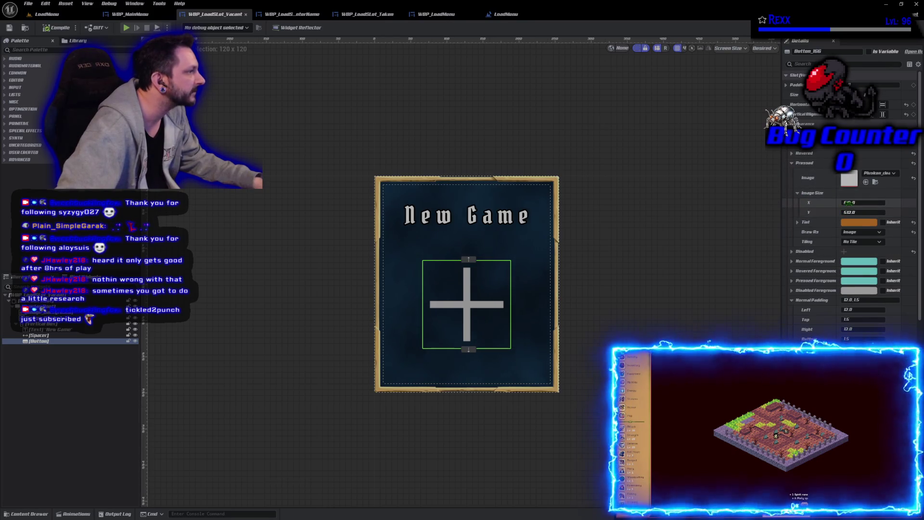
pyautogui.write('120')
pyautogui.press('Tab')
pyautogui.write('120')
pyautogui.press('Return')
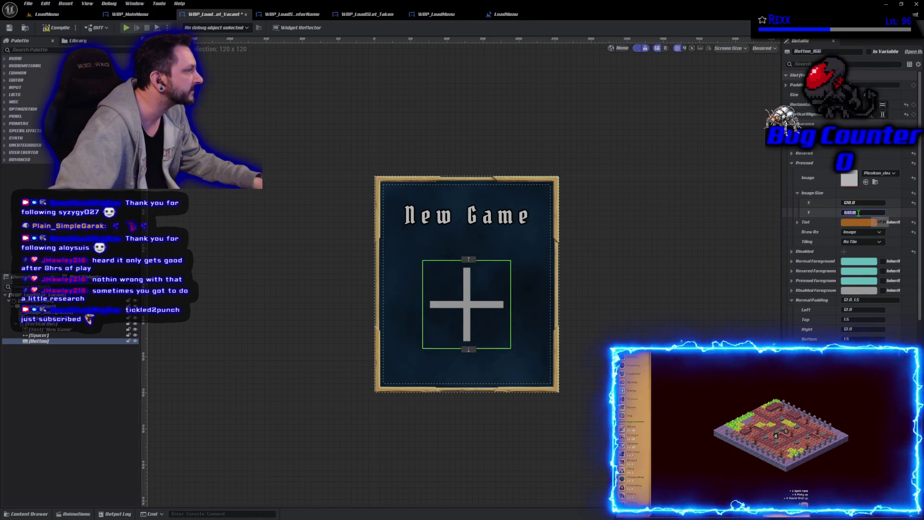
# Set the Disabled image size to 120 × 120 and compile the slot widget.
pyautogui.click(792, 163)
pyautogui.click(791, 173)
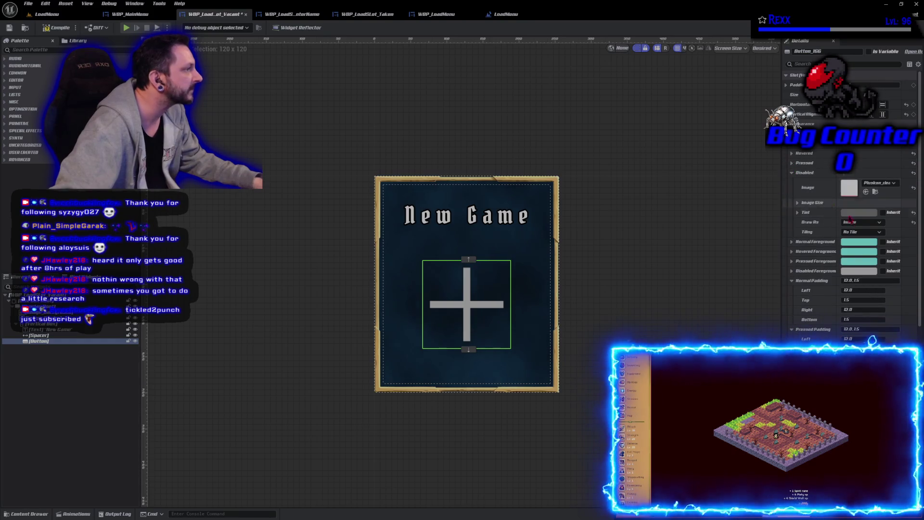
pyautogui.click(797, 203)
pyautogui.click(851, 212)
pyautogui.write('120')
pyautogui.press('Return')
pyautogui.click(861, 222)
pyautogui.write('120')
pyautogui.press('Return')
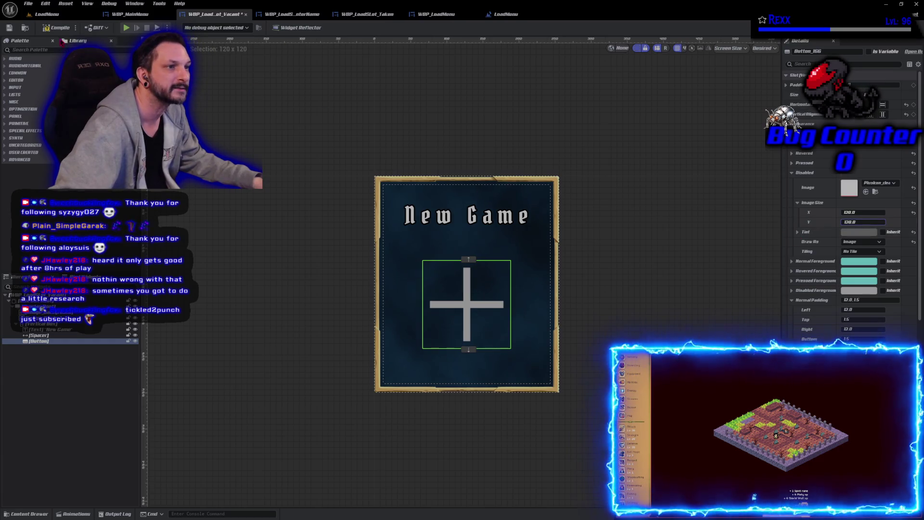
pyautogui.click(54, 28)
pyautogui.click(28, 4)
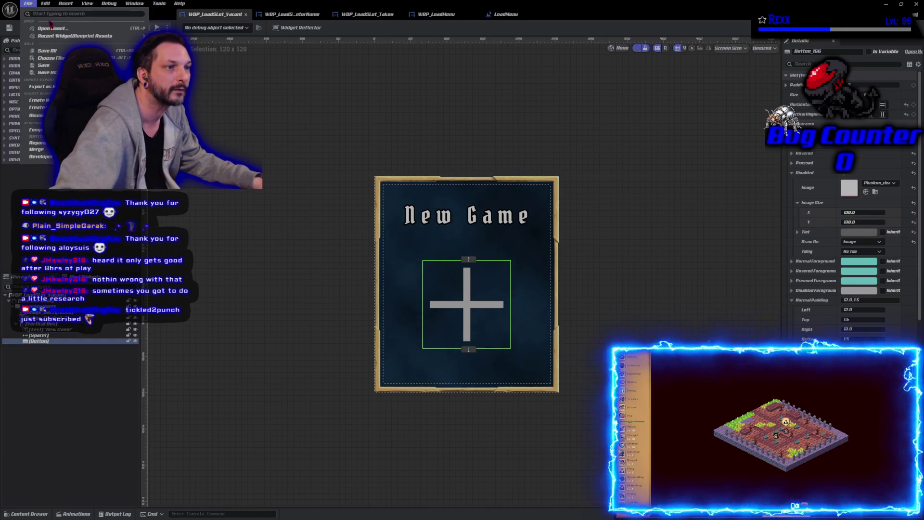
# Save all modified assets and reselect the plus-sign button.
pyautogui.click(47, 51)
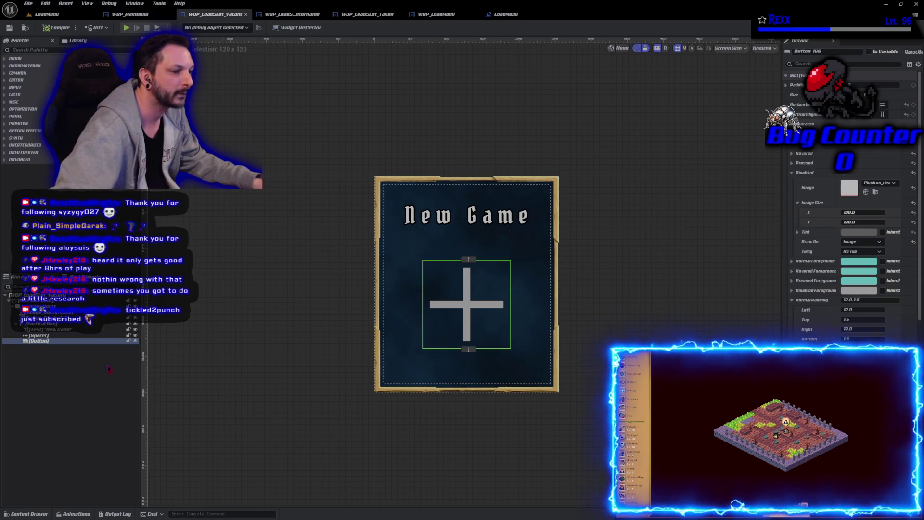
pyautogui.click(179, 385)
pyautogui.click(38, 341)
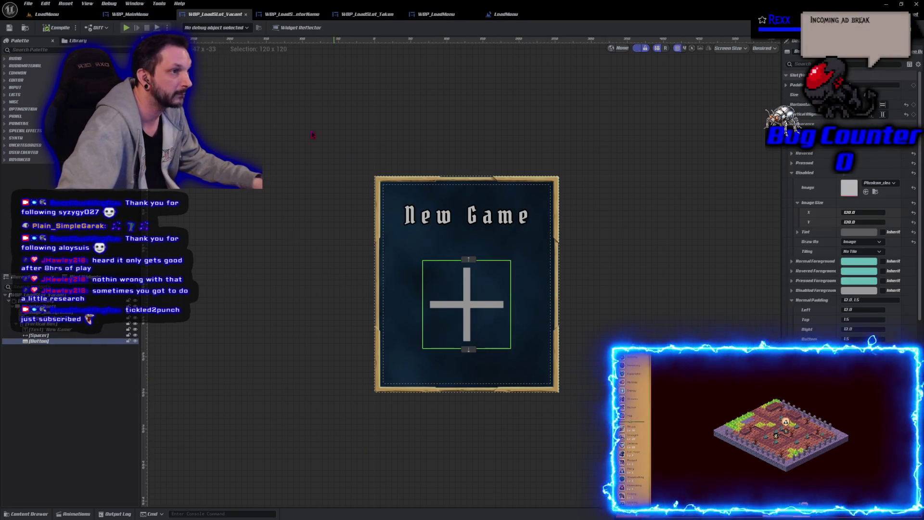
# Test-play the LoadMenu level, then bring up WBP_LoadMenu's Designer view.
pyautogui.click(47, 14)
pyautogui.click(183, 27)
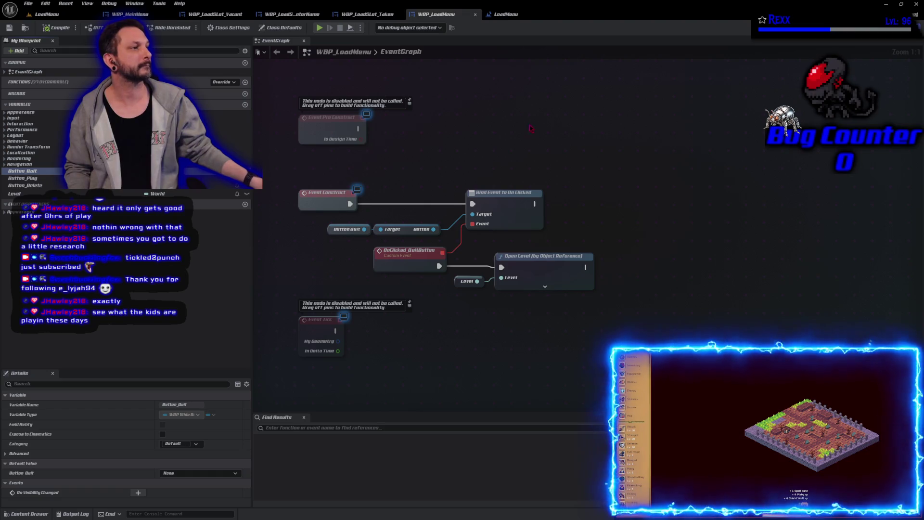
pyautogui.click(893, 28)
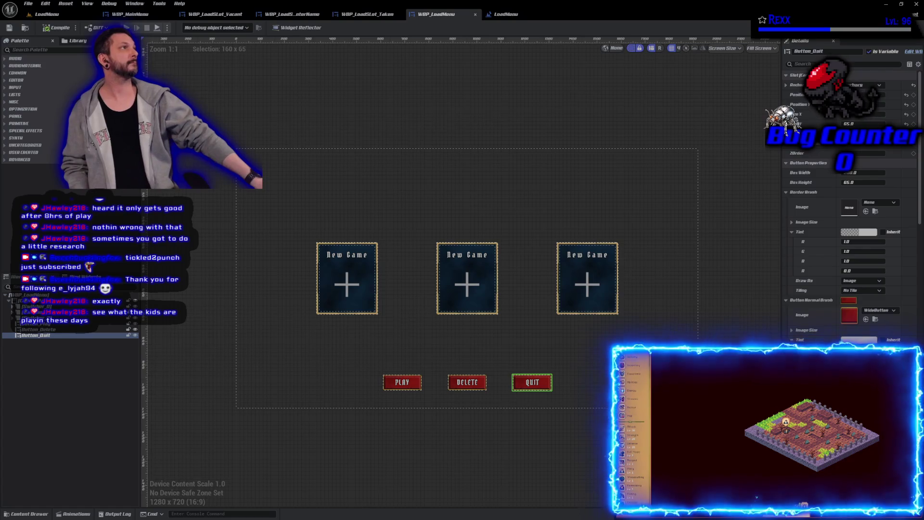
# Select the first New Game card's Switcher_0 and set its Position X to 350.
pyautogui.click(343, 291)
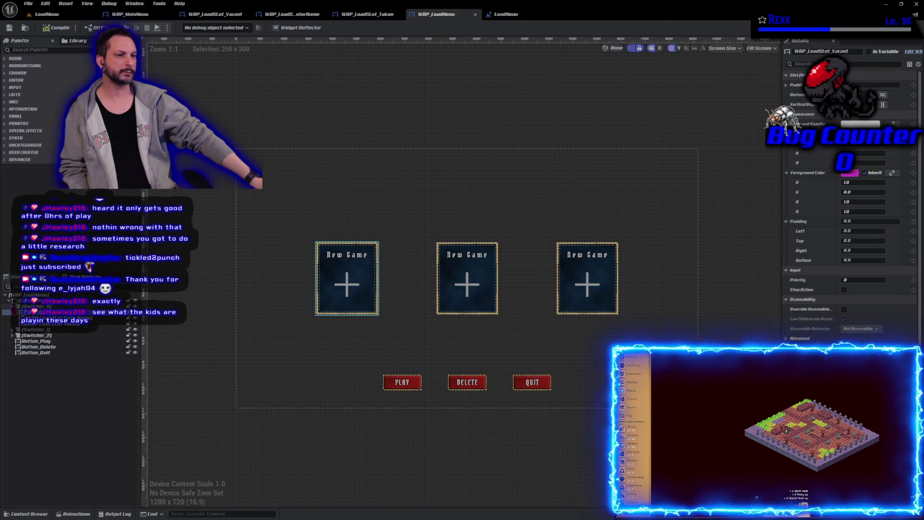
pyautogui.click(34, 306)
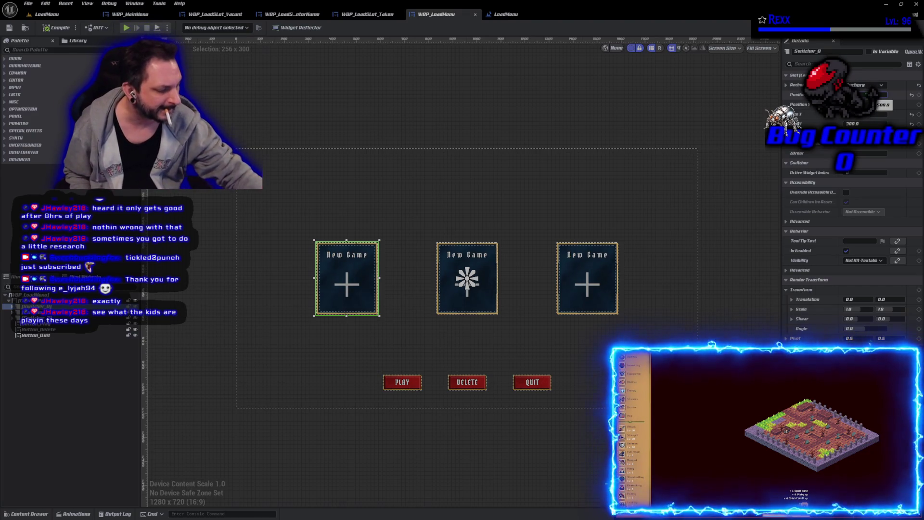
pyautogui.write('350')
pyautogui.press('Return')
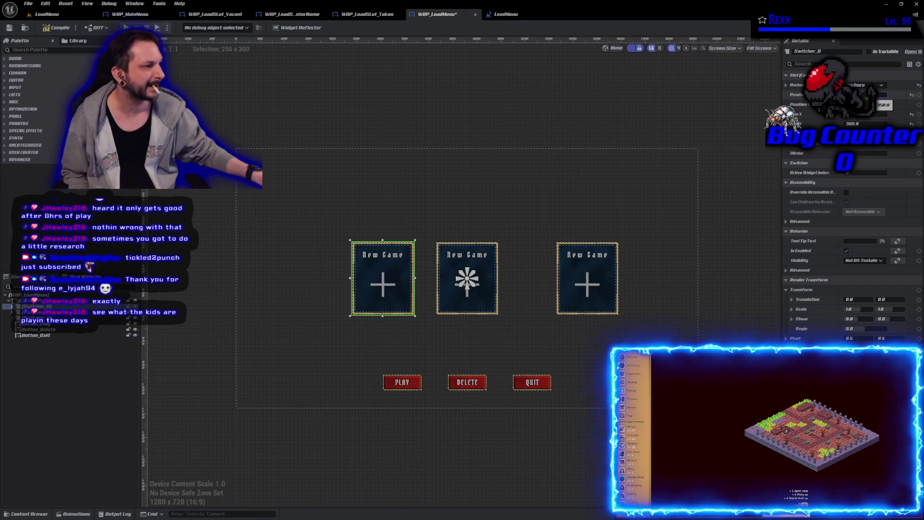
# Shift the third card (Switcher_2) left, save all assets, and view the menu in LoadMenu.
pyautogui.click(29, 318)
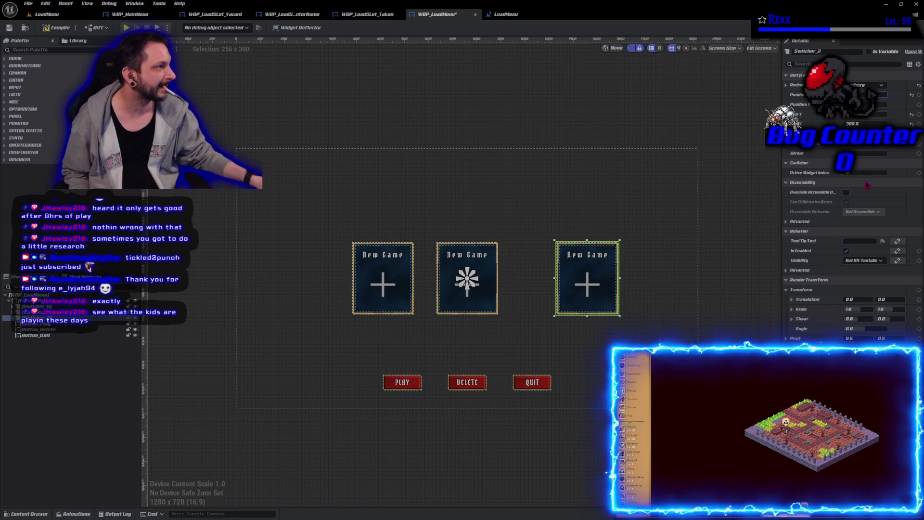
pyautogui.press('Return')
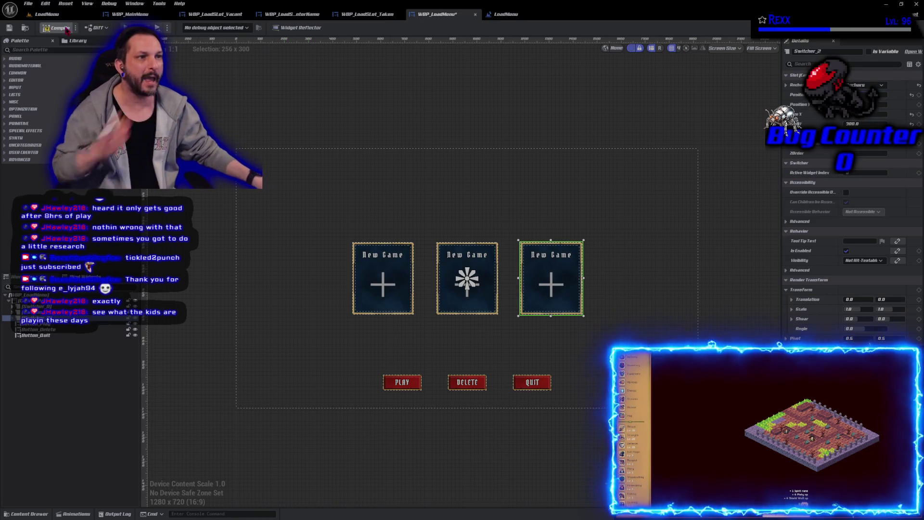
pyautogui.click(29, 3)
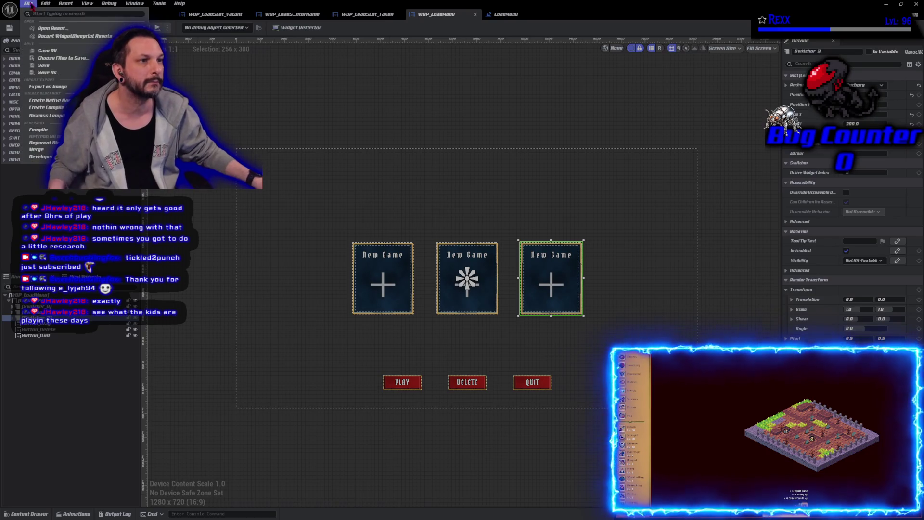
pyautogui.moveTo(71, 35)
pyautogui.click(60, 50)
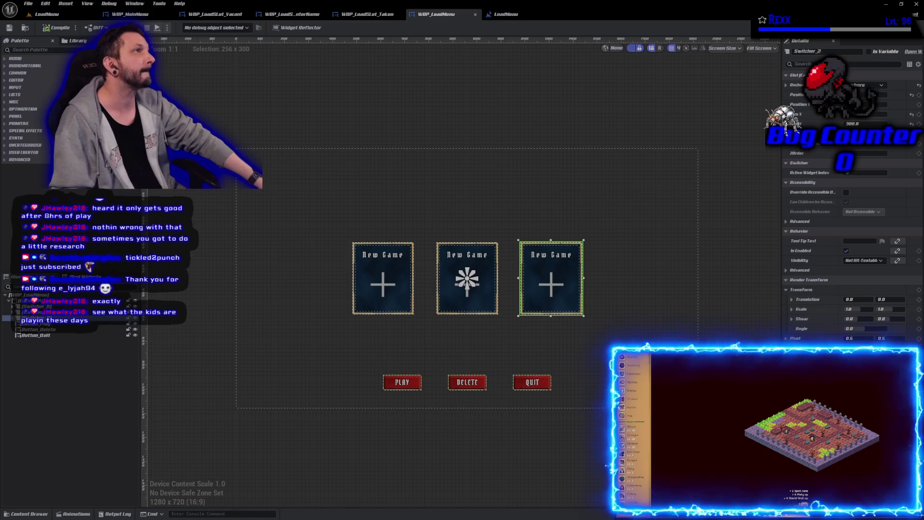
pyautogui.click(48, 15)
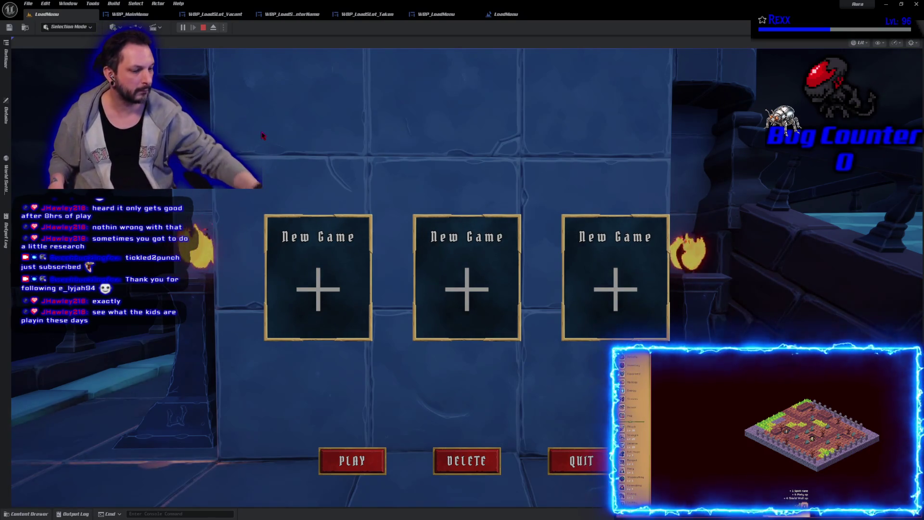
# Stop play, replay the menu in an immersive F11 viewport, then restore the normal editor layout.
pyautogui.press('Escape')
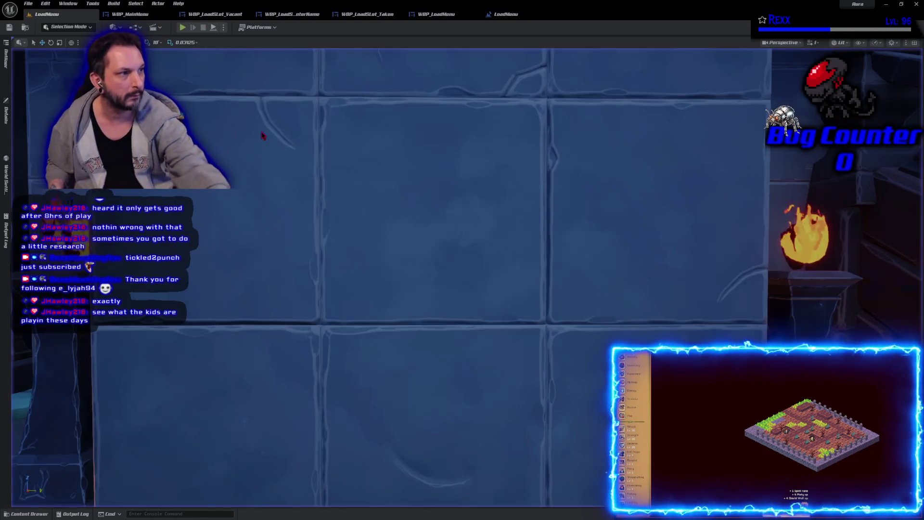
pyautogui.press('F11')
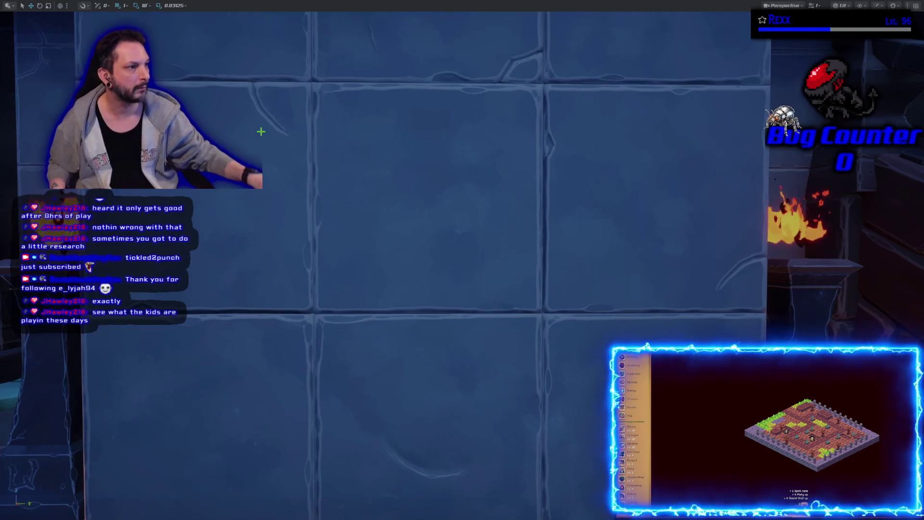
pyautogui.hotkey('alt', 'p')
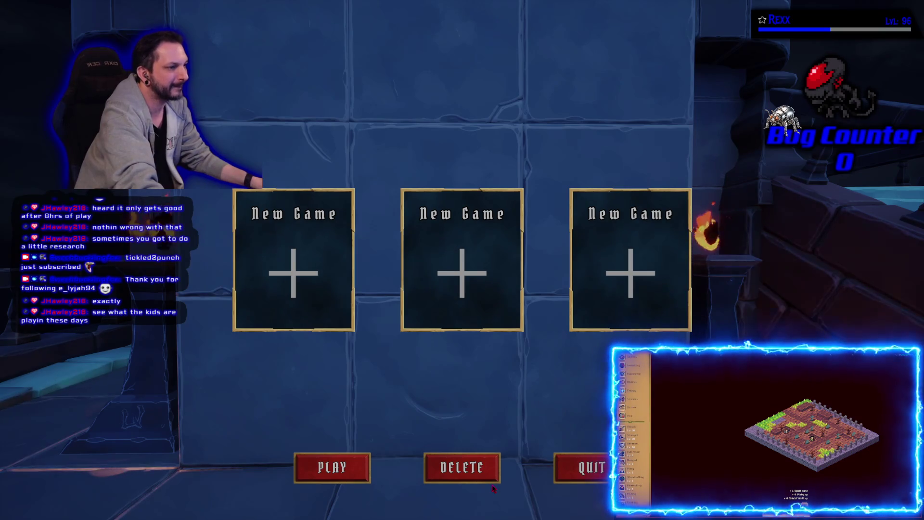
pyautogui.press('Escape')
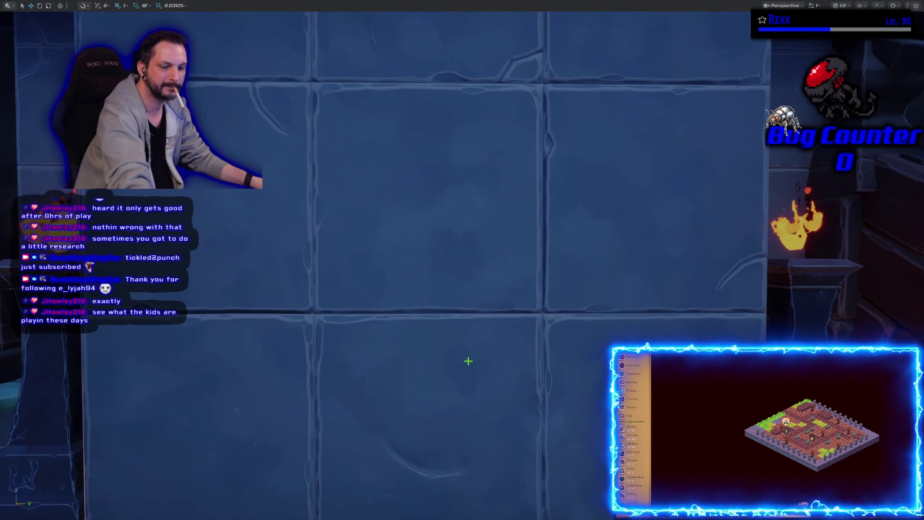
pyautogui.press('F11')
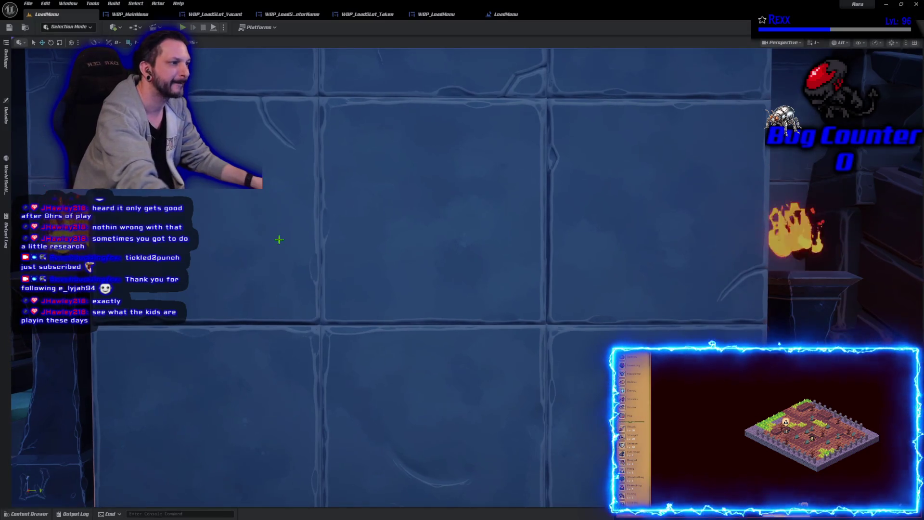
# In WBP_LoadMenu's Designer, multi-select the three New Game switchers and the Play, Delete, Quit buttons.
pyautogui.click(506, 14)
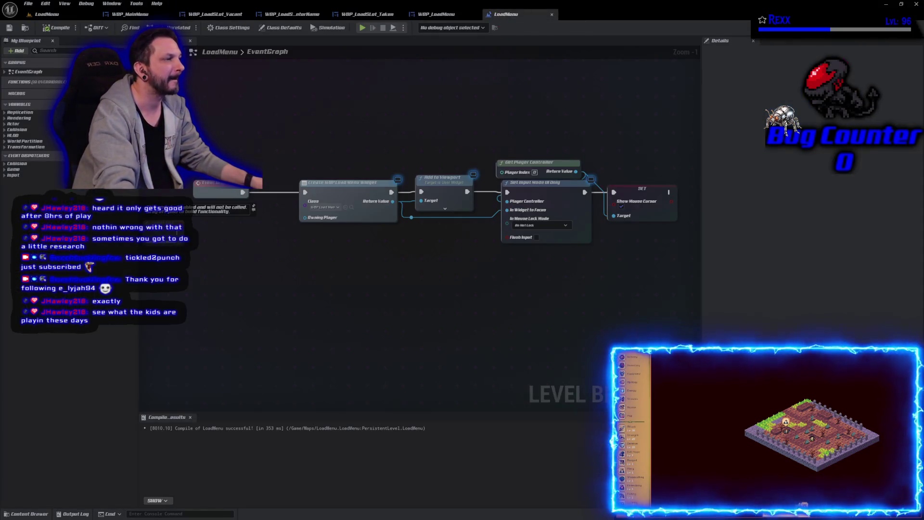
pyautogui.click(436, 14)
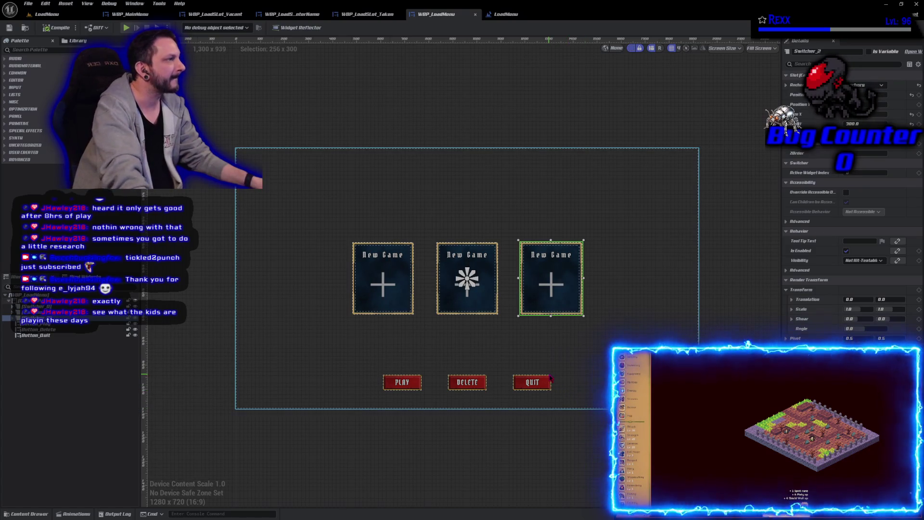
pyautogui.keyDown('ctrl'); pyautogui.click(451, 302); pyautogui.keyUp('ctrl')
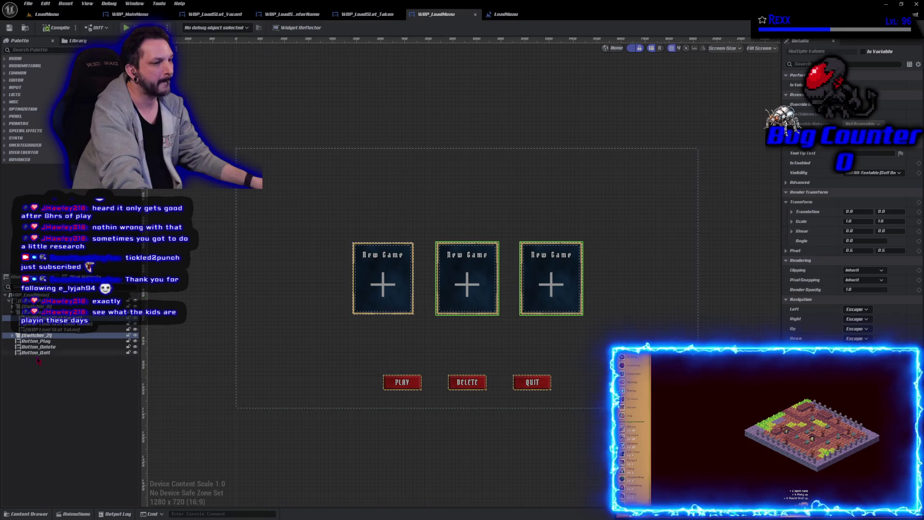
pyautogui.click(12, 317)
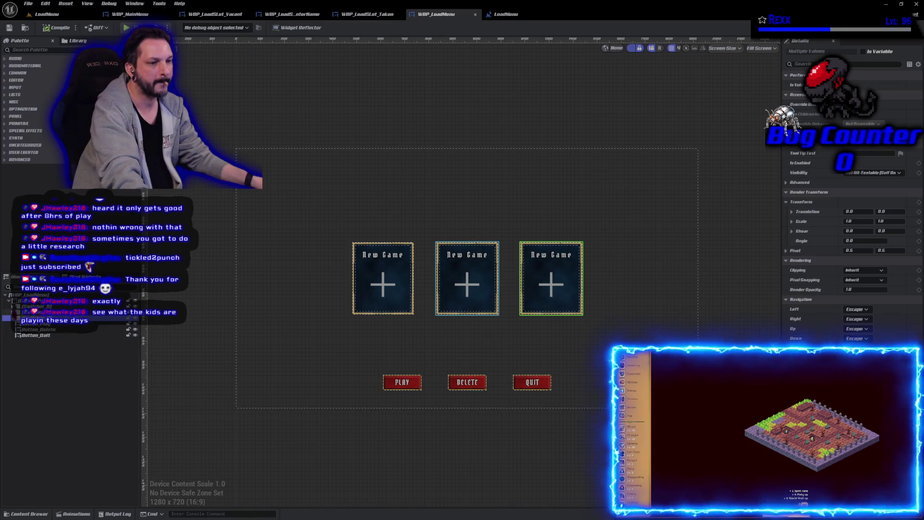
pyautogui.click(36, 336)
pyautogui.keyDown('shift'); pyautogui.click(38, 324); pyautogui.keyUp('shift')
pyautogui.keyDown('ctrl'); pyautogui.click(38, 318); pyautogui.keyUp('ctrl')
pyautogui.keyDown('shift'); pyautogui.click(39, 307); pyautogui.keyUp('shift')
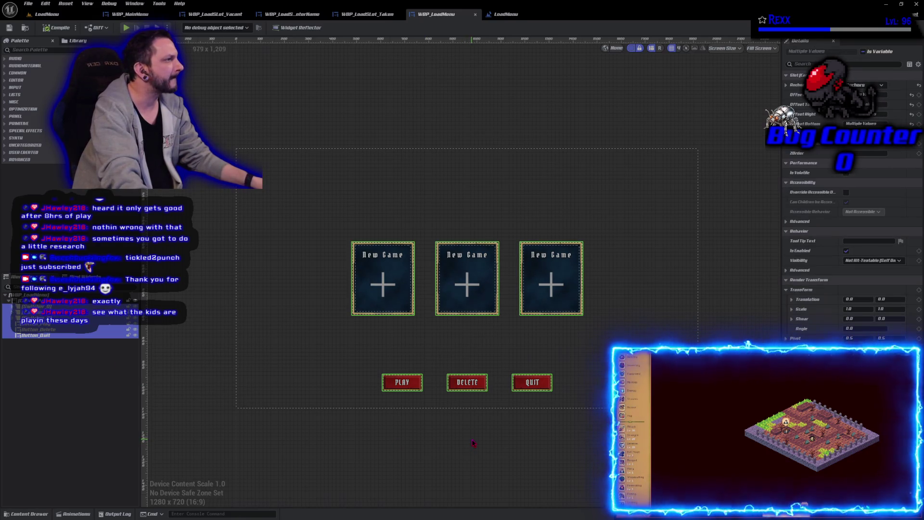
# Set their Render Transform Translation X to -50, save, and launch a Standalone Game preview.
pyautogui.click(859, 300)
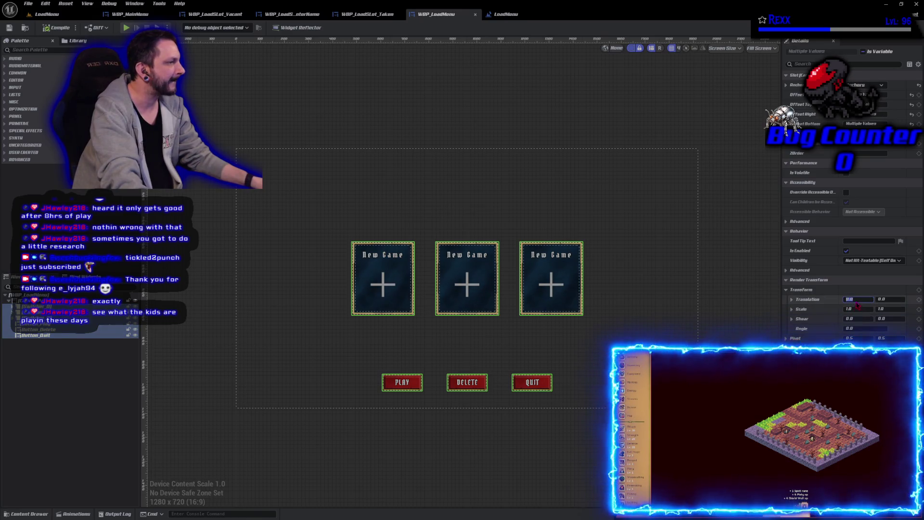
pyautogui.write('-5')
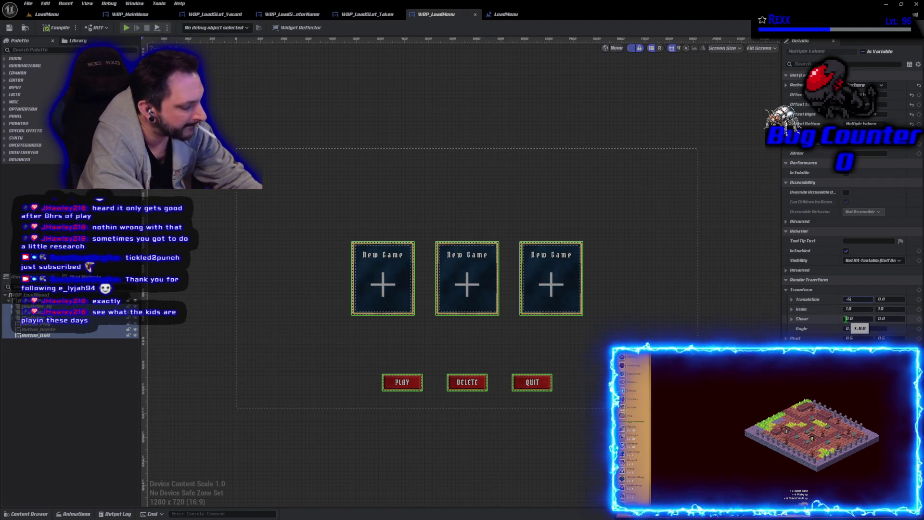
pyautogui.write('0.0')
pyautogui.press('Return')
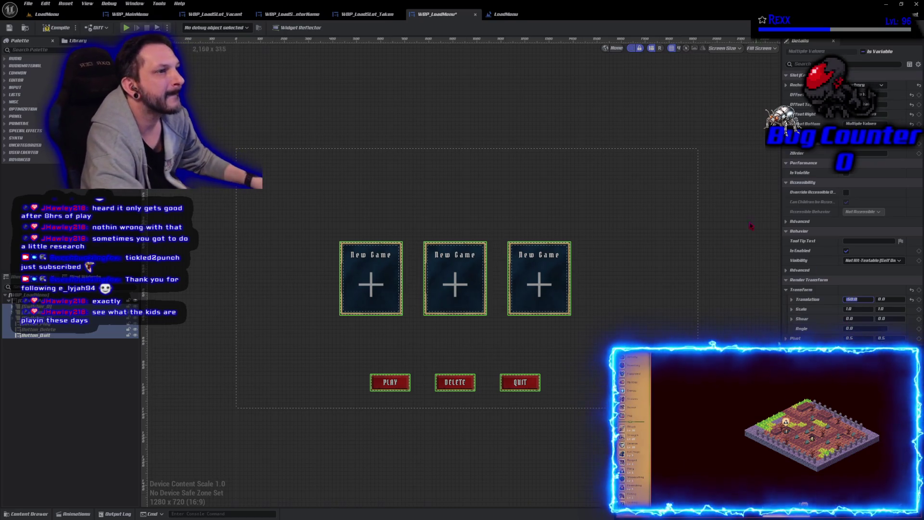
pyautogui.click(8, 27)
pyautogui.click(128, 29)
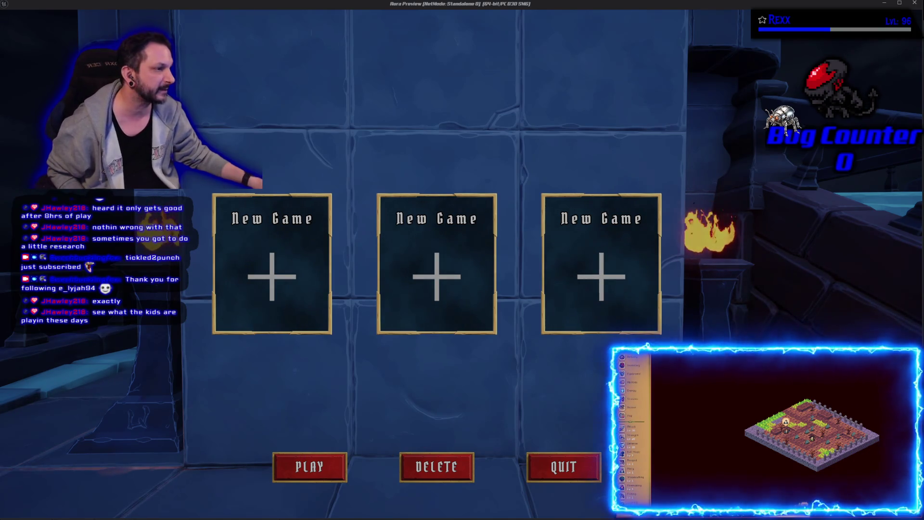
# Close the preview, set Translation Y to -50, save, and preview standalone again.
pyautogui.press('Escape')
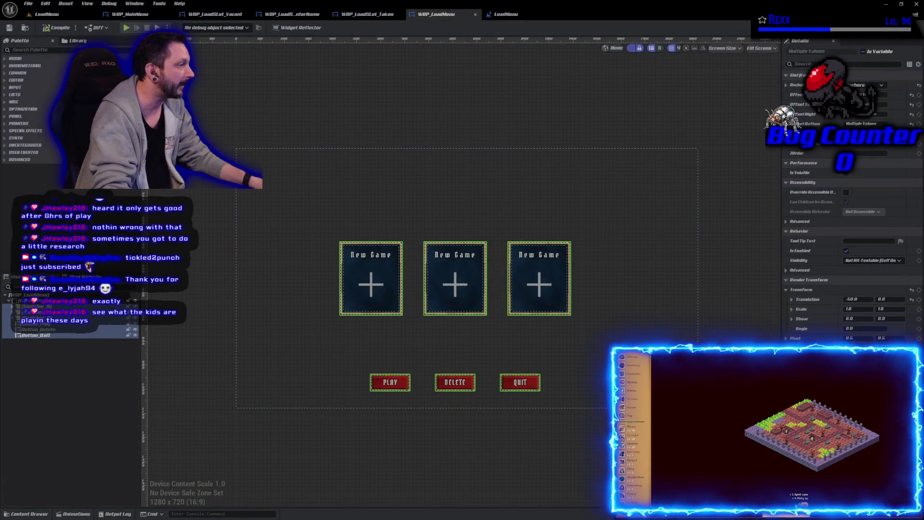
pyautogui.click(890, 299)
pyautogui.write('-50')
pyautogui.press('Return')
pyautogui.click(9, 28)
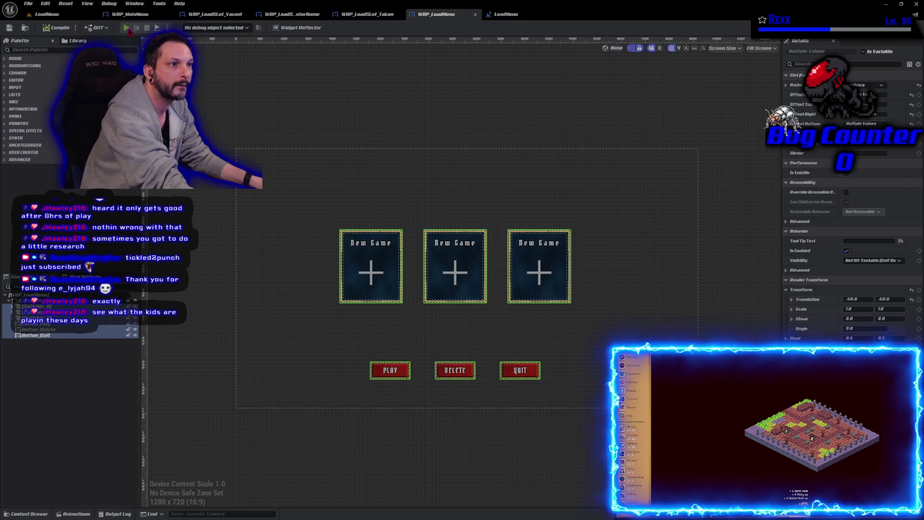
pyautogui.click(127, 29)
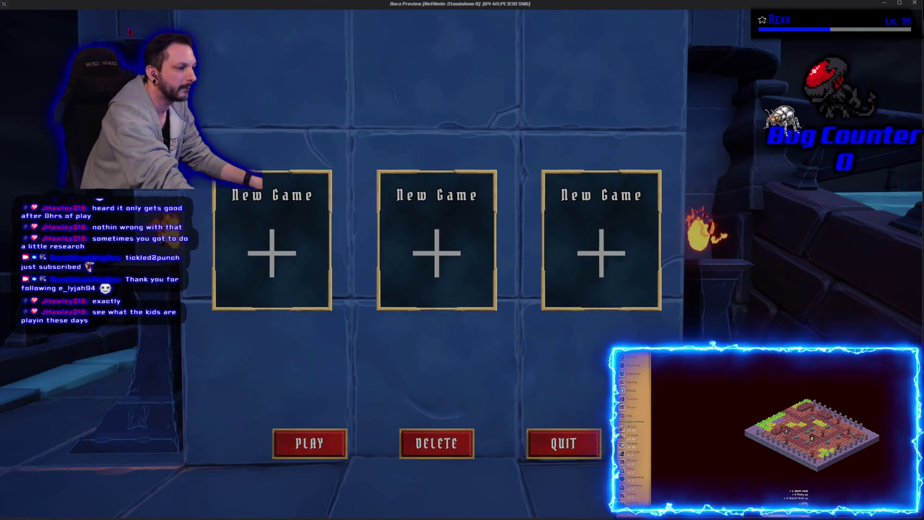
# Raise the layout further with Translation Y -100, save, and close the preview.
pyautogui.press('Escape')
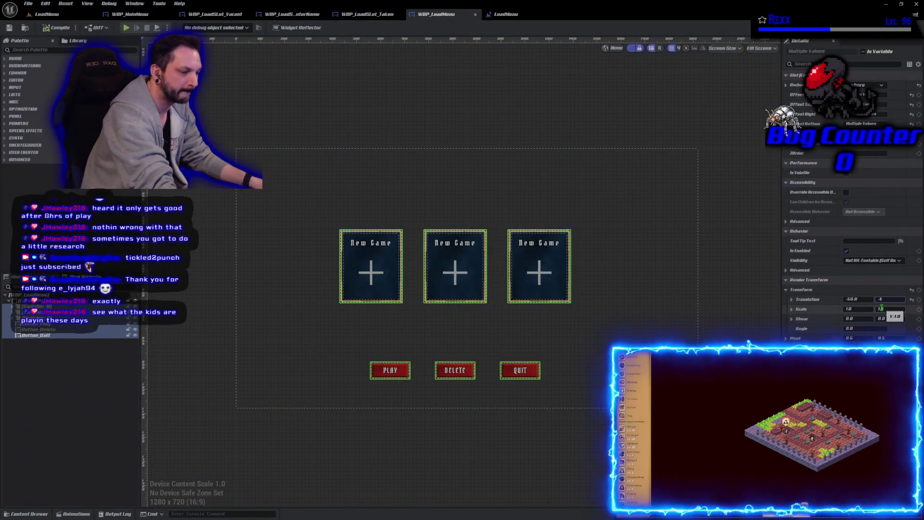
pyautogui.press('Return')
pyautogui.click(16, 29)
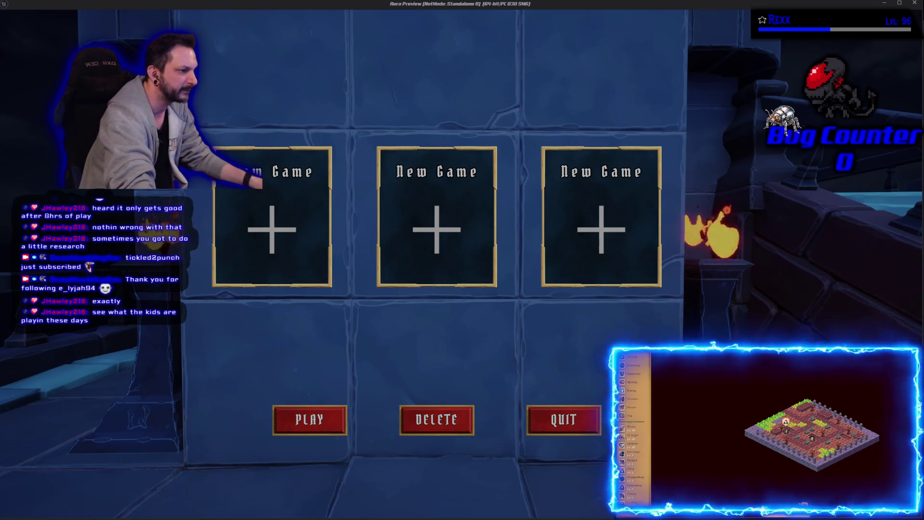
pyautogui.press('Escape')
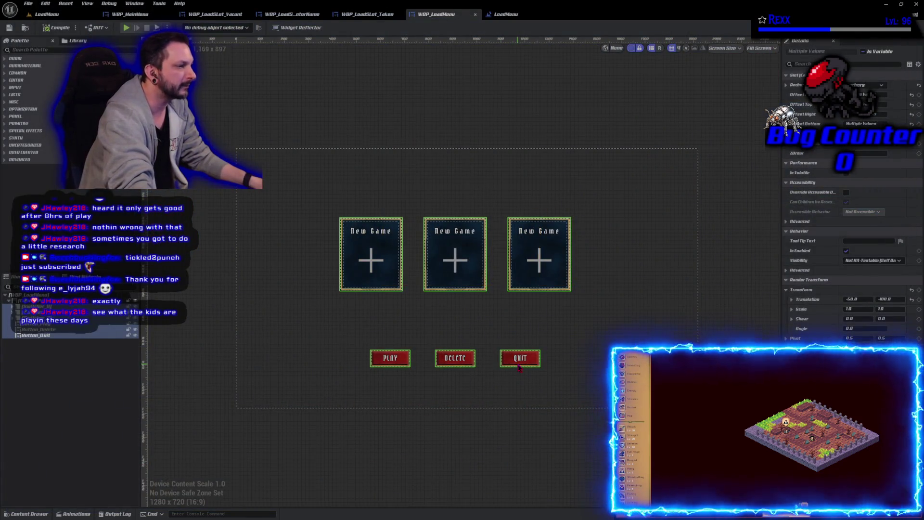
# Nudge the QUIT button right with the arrow keys, then back slightly left.
pyautogui.click(518, 365)
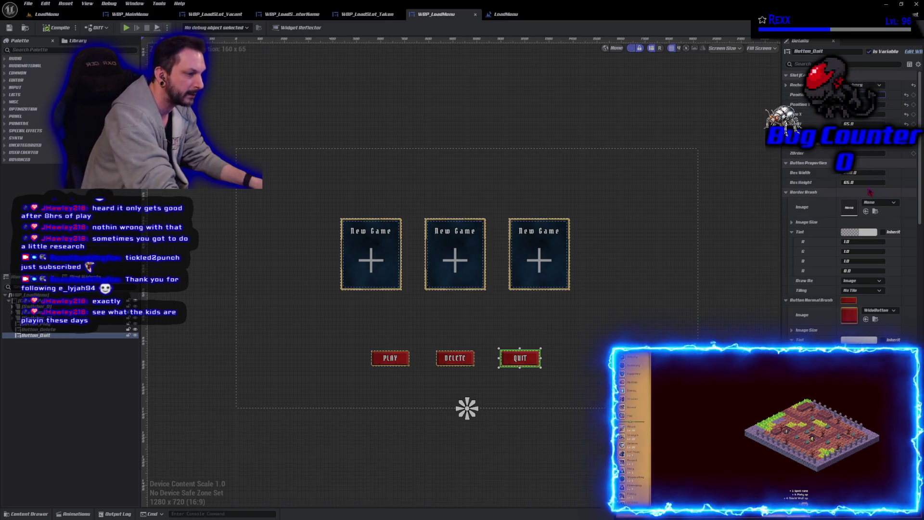
pyautogui.press('Right')
pyautogui.press('Right')
pyautogui.press('Right')
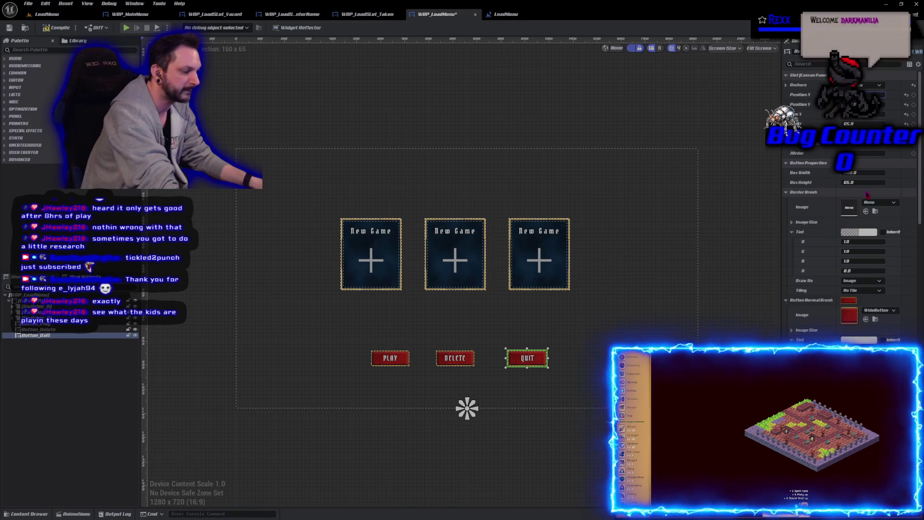
pyautogui.press('Return')
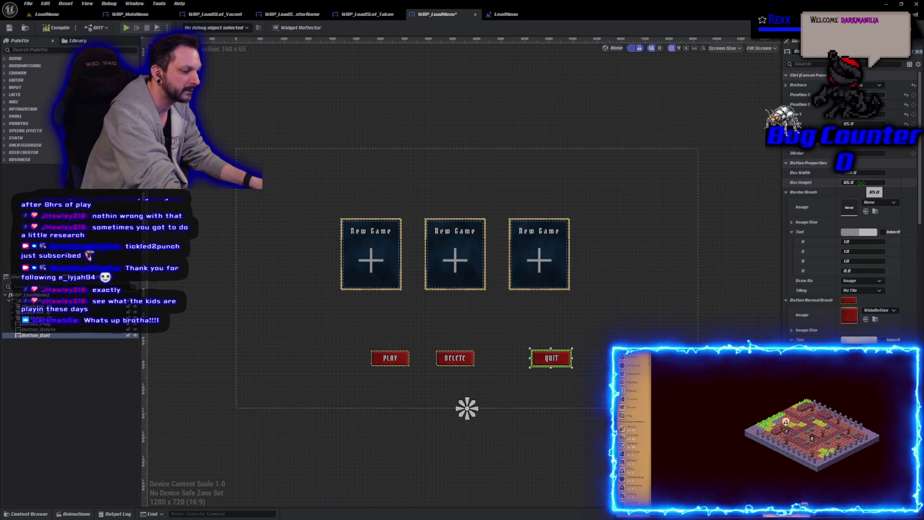
pyautogui.press('Left')
pyautogui.press('Left')
pyautogui.press('Left')
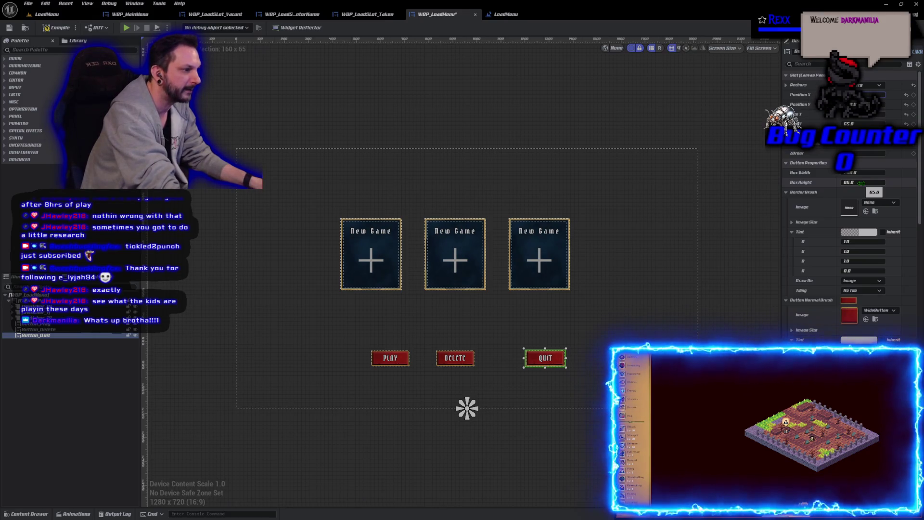
pyautogui.press('Left')
pyautogui.press('Left')
pyautogui.press('Left')
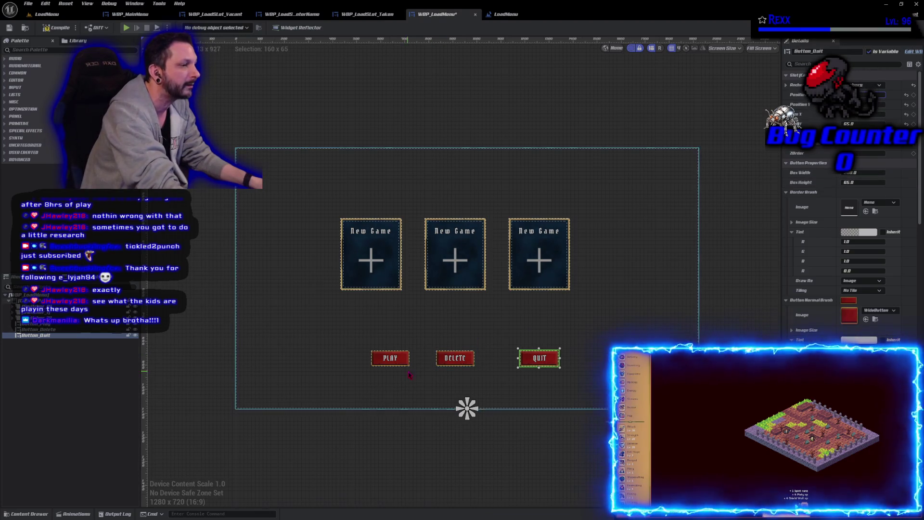
# Drag the PLAY button left so it sits under the first New Game card.
pyautogui.click(390, 358)
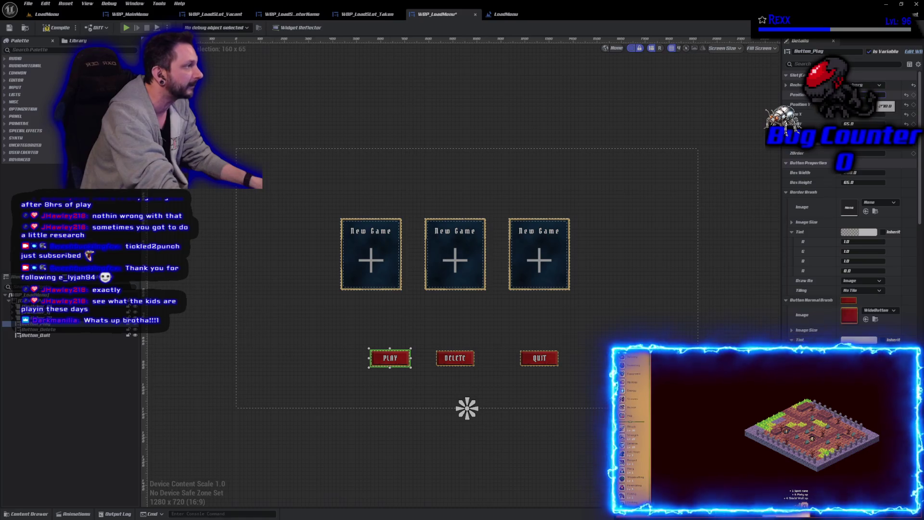
pyautogui.moveTo(390, 358); pyautogui.dragTo(371, 358)
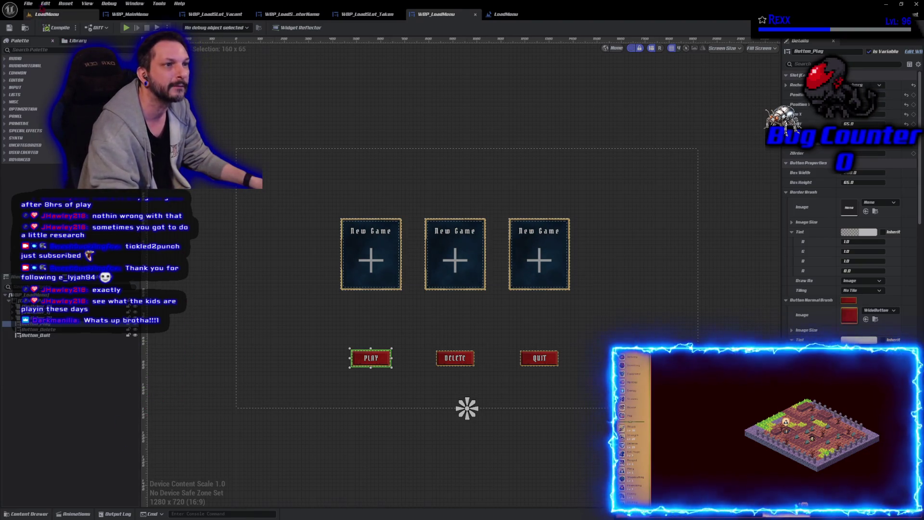
pyautogui.click(28, 4)
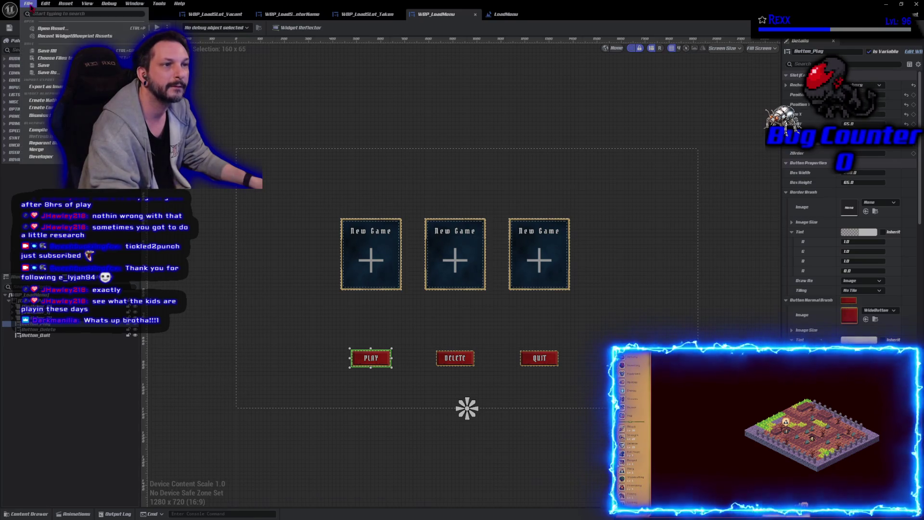
# Save all modified assets and launch a Standalone Game preview of the load menu.
pyautogui.click(49, 50)
pyautogui.click(451, 454)
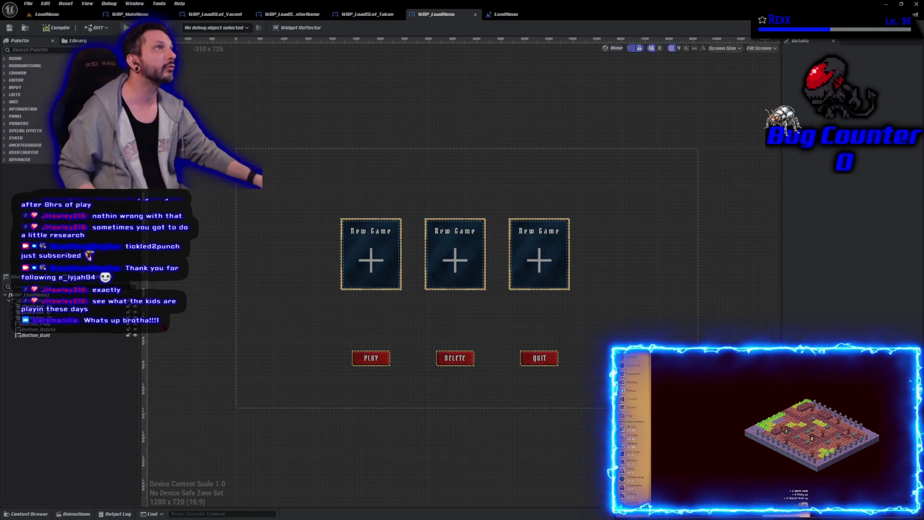
pyautogui.hotkey('alt', 'p')
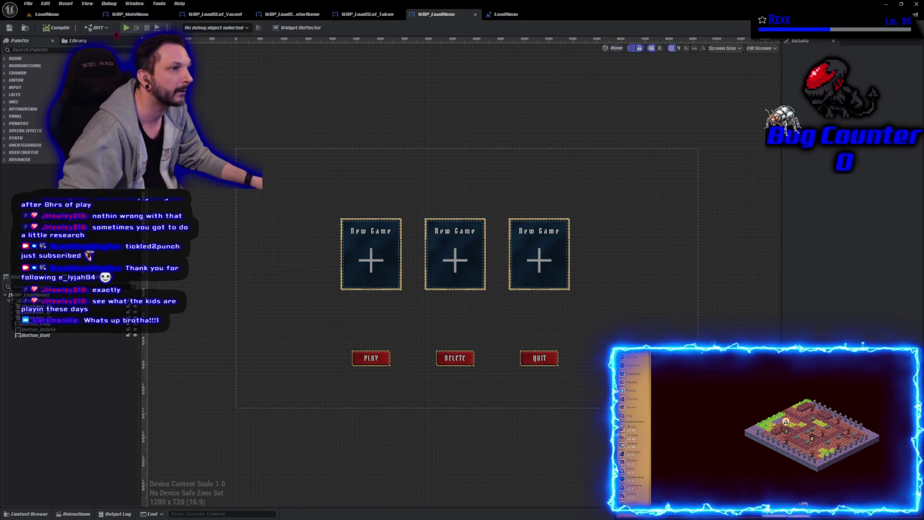
pyautogui.click(126, 29)
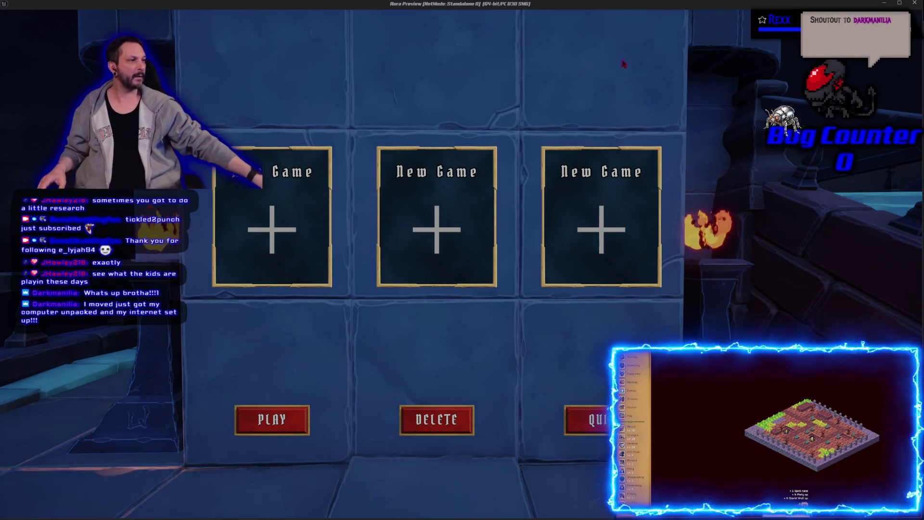
# Close the standalone preview with Escape to return to the WBP_LoadMenu designer.
pyautogui.press('Escape')
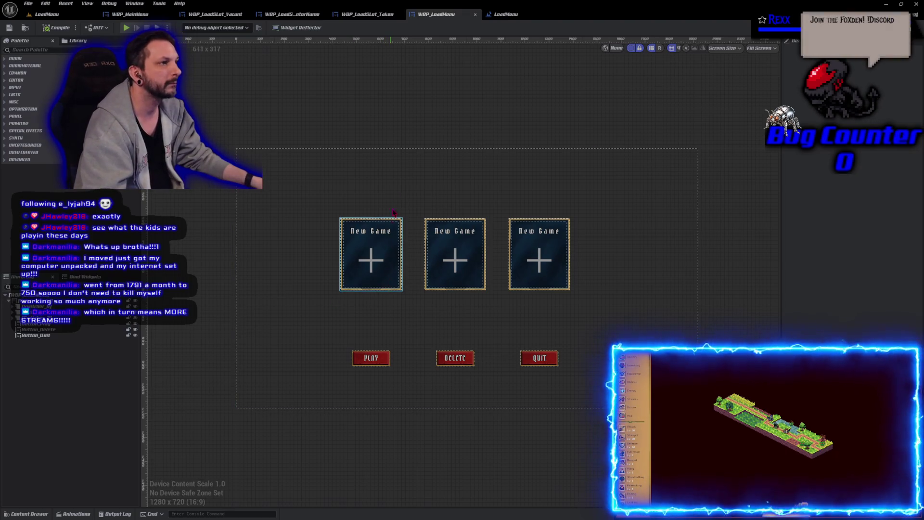
# Open MI_FlowingUIBG1 from the outer Border's Brush image in WBP_LoadSLot_Vacant.
pyautogui.click(505, 14)
pyautogui.click(448, 14)
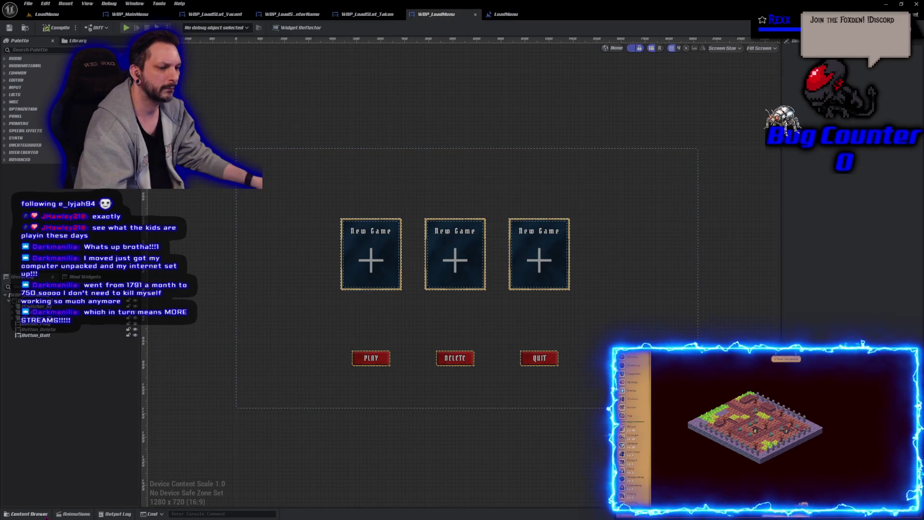
pyautogui.click(46, 516)
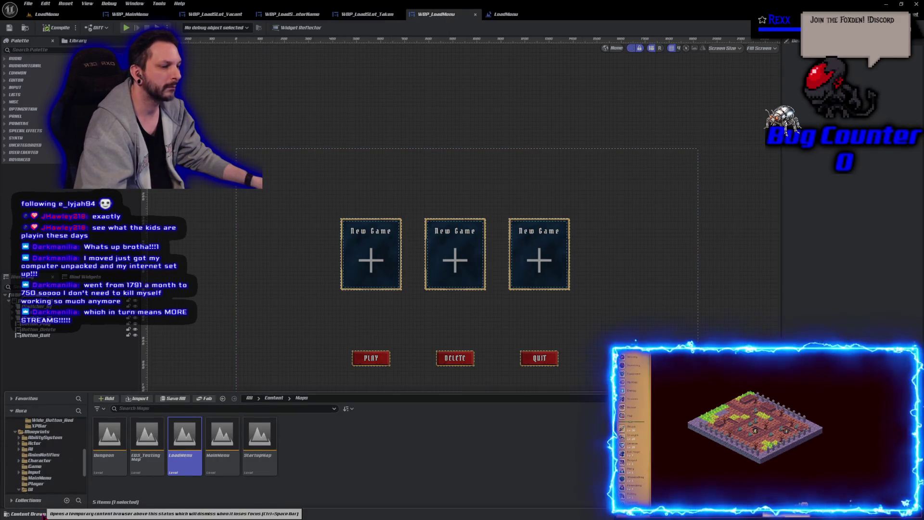
pyautogui.click(214, 14)
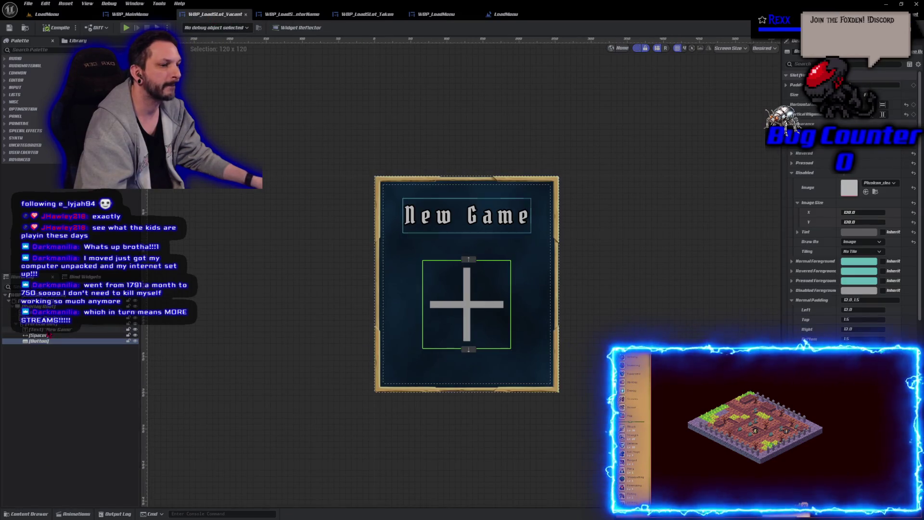
pyautogui.click(379, 270)
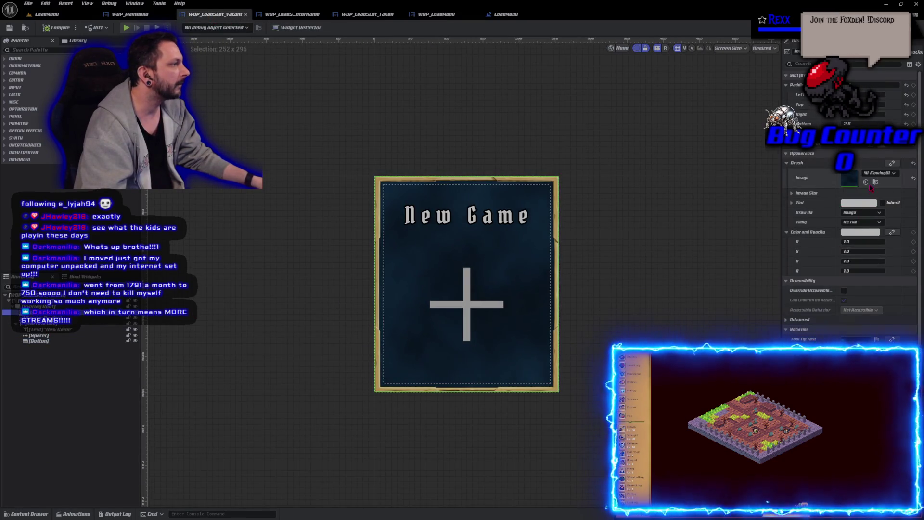
pyautogui.doubleClick(854, 185)
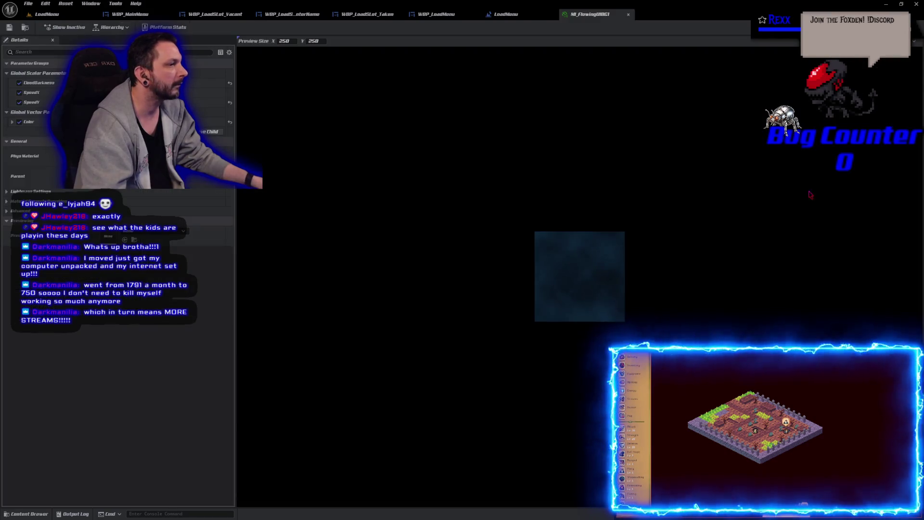
# Shift the Color parameter's hue to purple (about 289) and save the material instance.
pyautogui.click(219, 121)
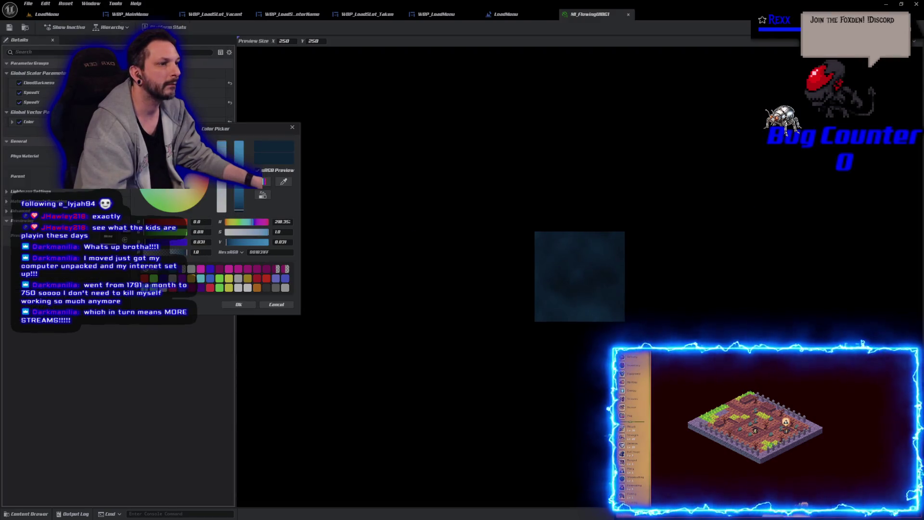
pyautogui.moveTo(250, 222); pyautogui.dragTo(260, 222)
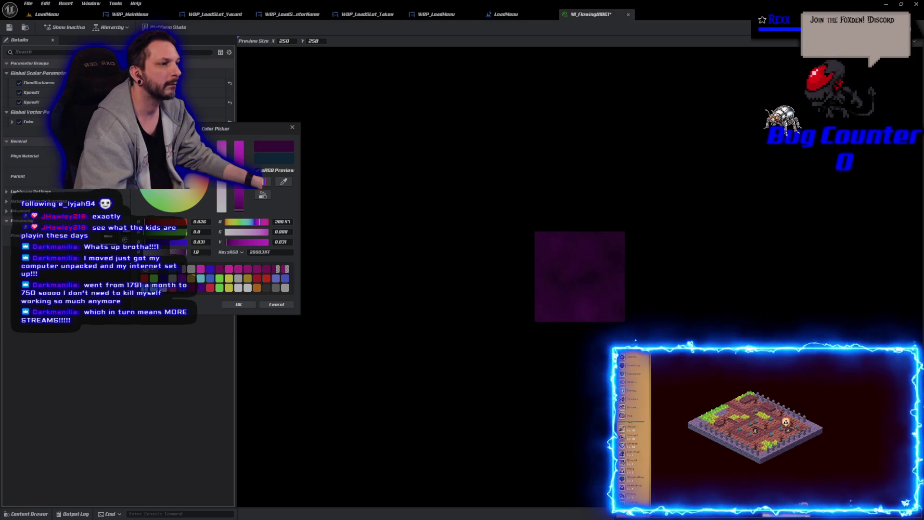
pyautogui.click(238, 305)
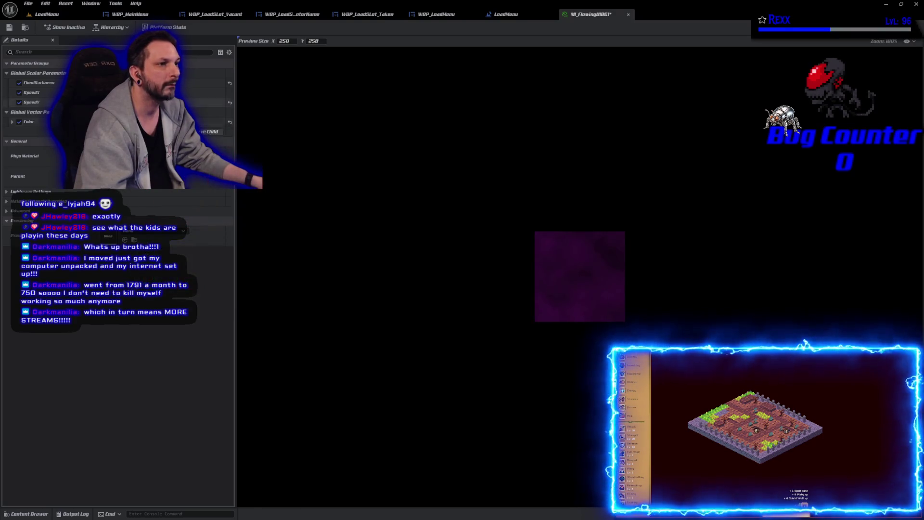
pyautogui.click(10, 28)
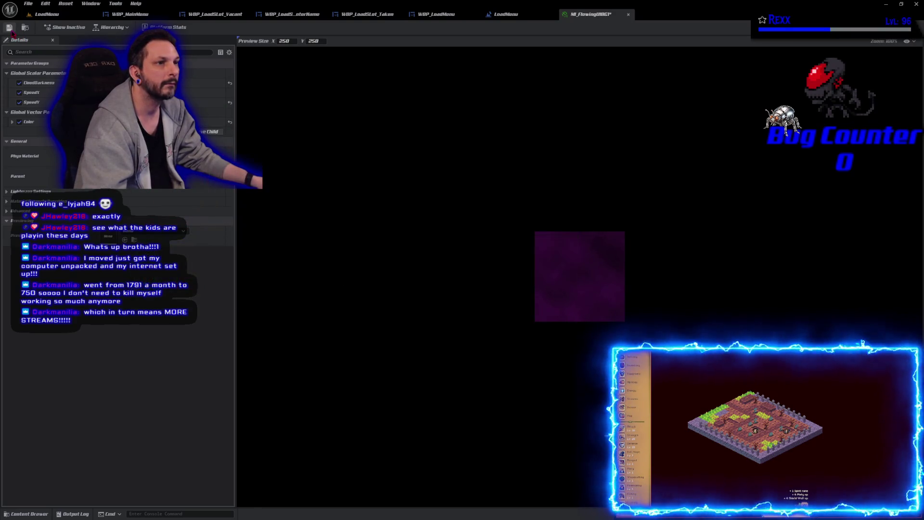
pyautogui.click(75, 19)
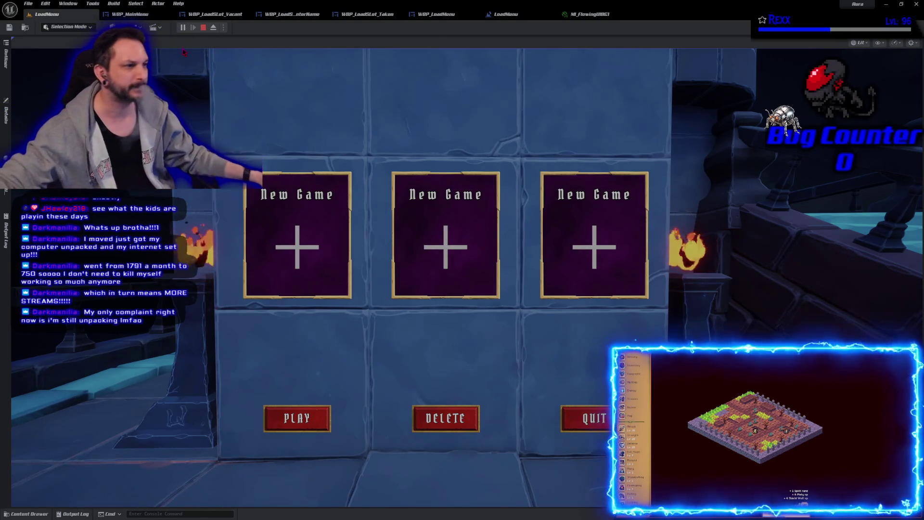
# End the Play In Editor session and reframe the viewport around the dungeon wall.
pyautogui.click(203, 28)
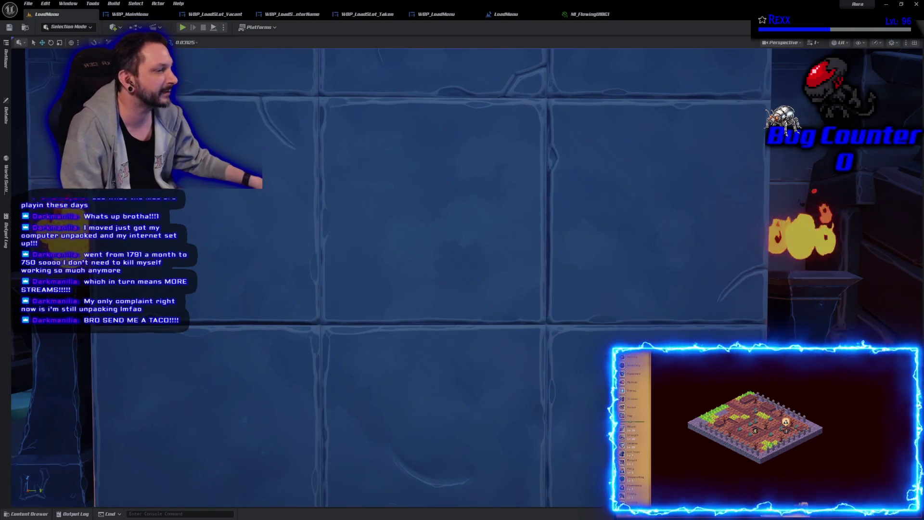
pyautogui.scroll(-5, 346, 232)
pyautogui.moveTo(462, 260)
pyautogui.mouseDown()
pyautogui.moveTo(482, 260)
pyautogui.moveTo(481, 279)
pyautogui.moveTo(472, 279)
pyautogui.moveTo(462, 251)
pyautogui.moveTo(486, 250)
pyautogui.moveTo(477, 246)
pyautogui.moveTo(462, 279)
pyautogui.mouseUp()
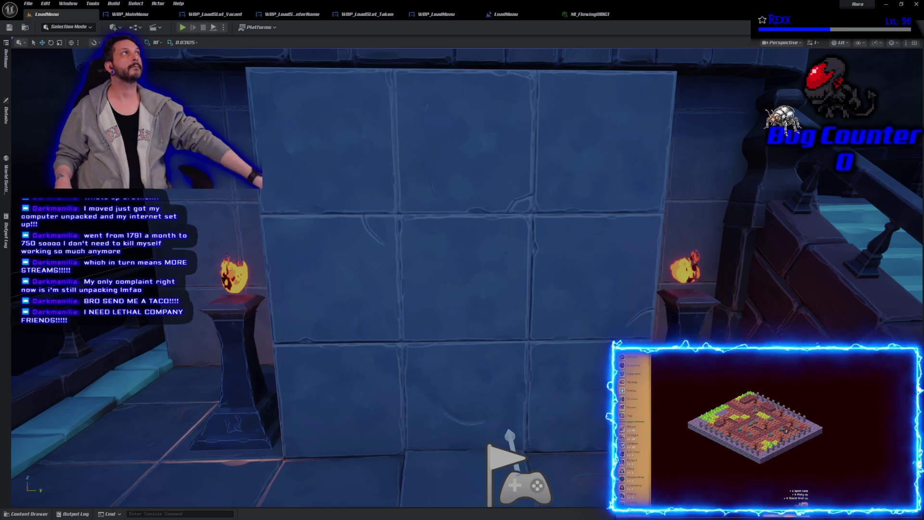
# Desaturate MI_FlowingUIBG1's Color parameter slightly toward a greyish purple.
pyautogui.click(590, 14)
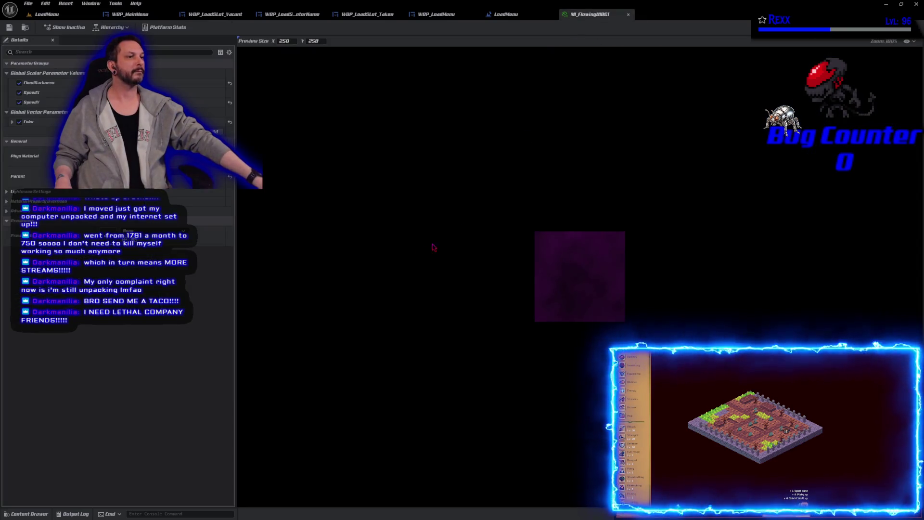
pyautogui.click(212, 122)
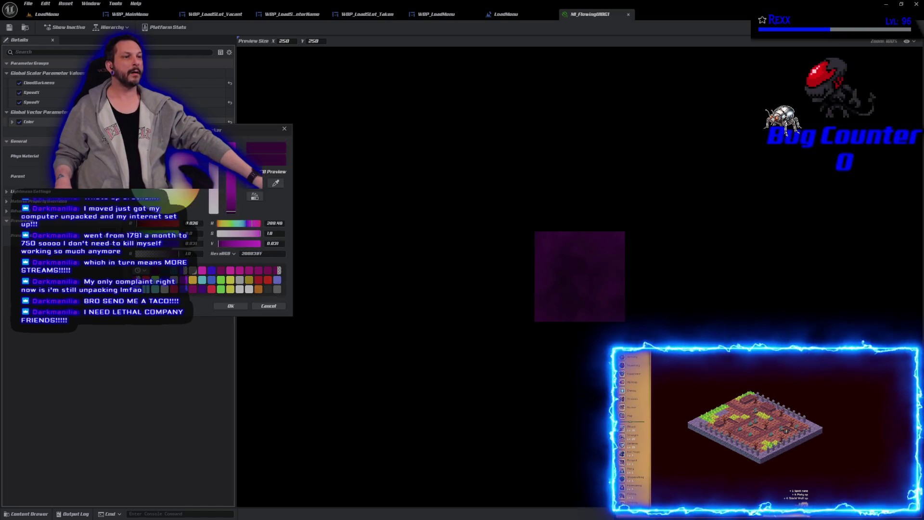
pyautogui.moveTo(214, 185)
pyautogui.mouseDown()
pyautogui.moveTo(214, 173)
pyautogui.moveTo(214, 184)
pyautogui.mouseUp()
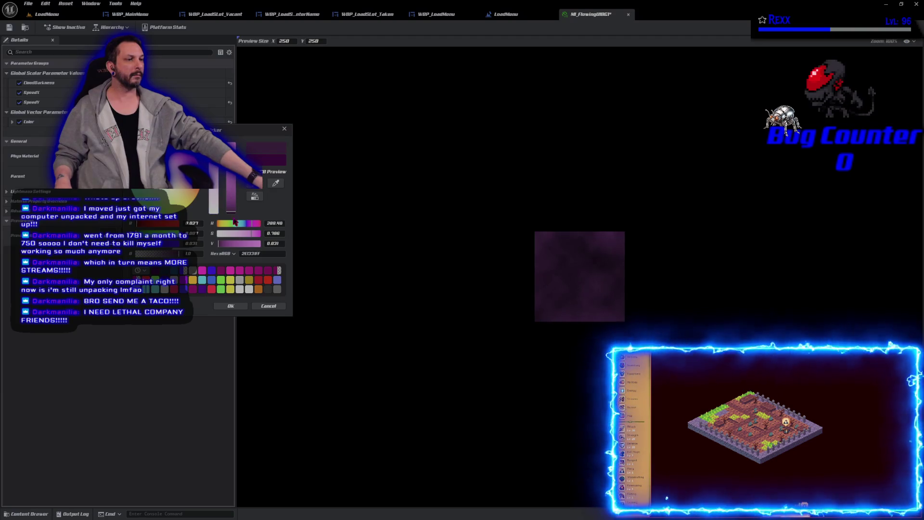
pyautogui.click(268, 306)
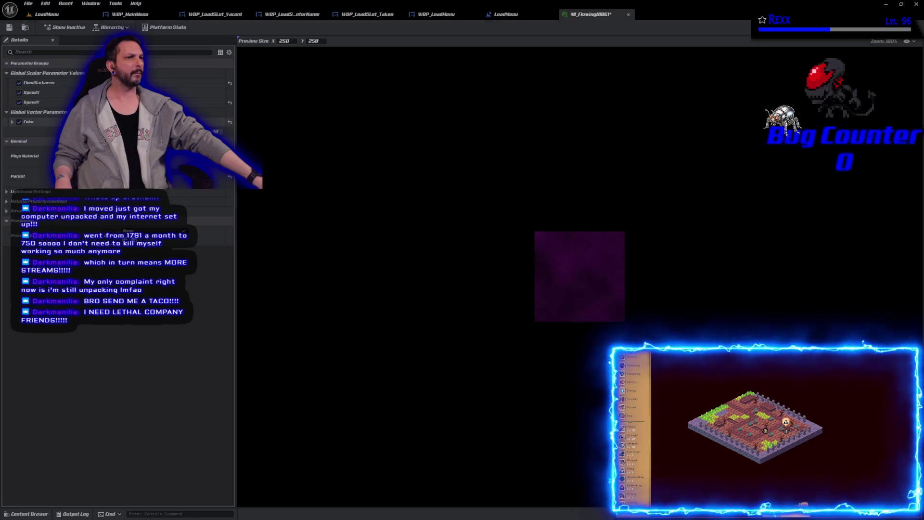
# Lower the purple hue to about 277.6 and run the LoadMenu level to preview it.
pyautogui.click(217, 122)
pyautogui.moveTo(198, 145); pyautogui.dragTo(189, 145)
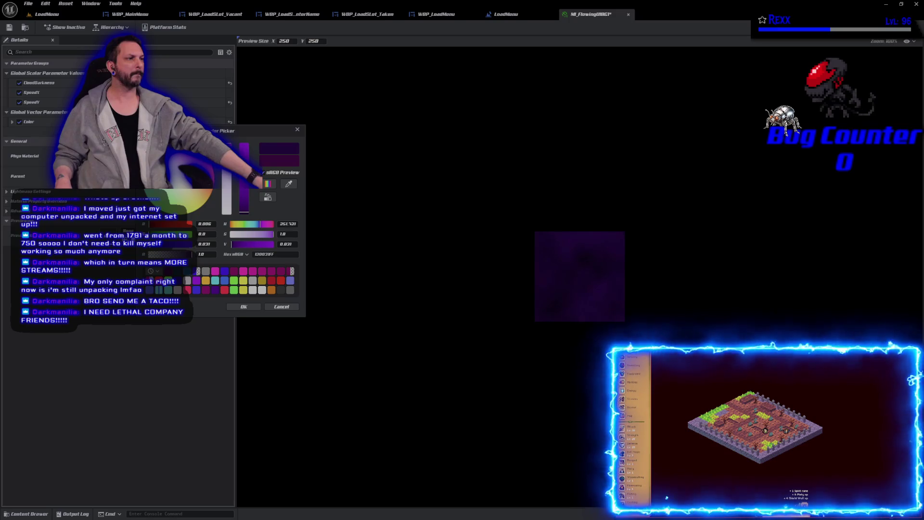
pyautogui.click(244, 307)
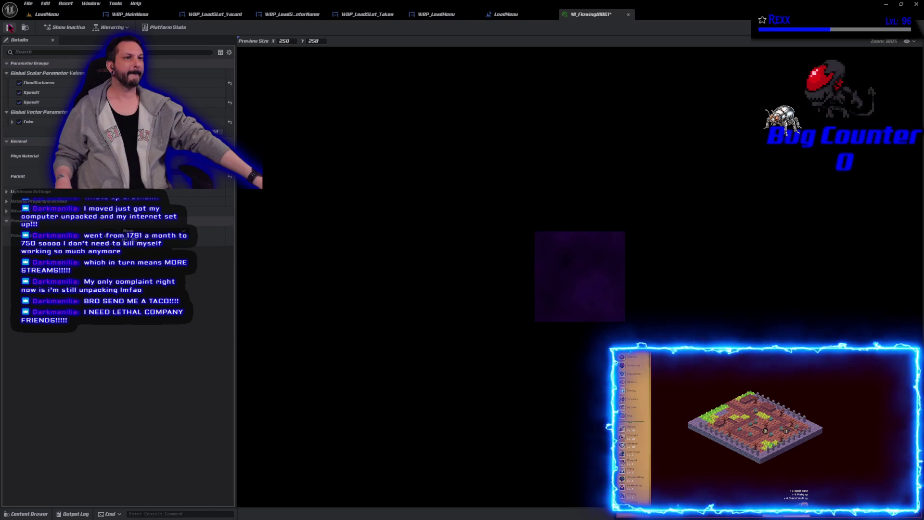
pyautogui.click(48, 14)
pyautogui.click(182, 27)
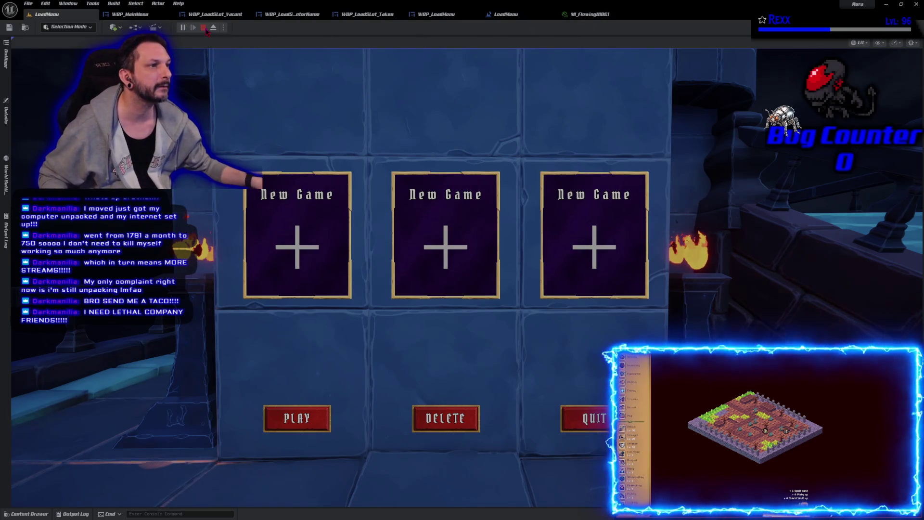
# Connect the lower Texture Sample's RGB to the Power Base in M_FlowingUIBG1, save, and test.
pyautogui.press('Escape')
pyautogui.click(584, 15)
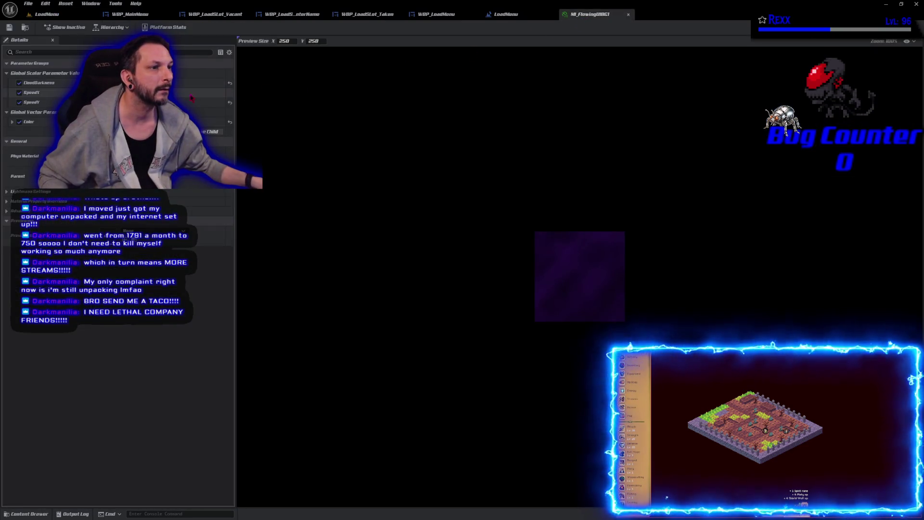
pyautogui.click(232, 85)
pyautogui.doubleClick(201, 182)
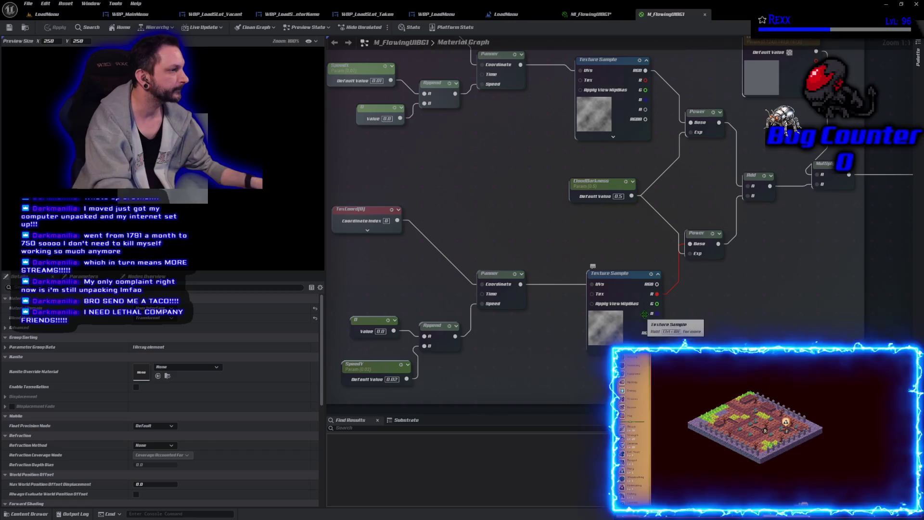
pyautogui.moveTo(658, 294); pyautogui.dragTo(658, 284)
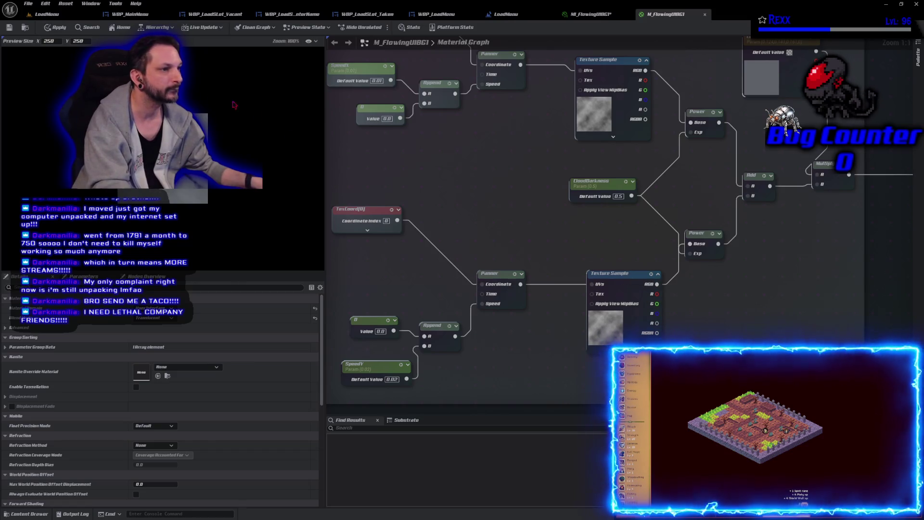
pyautogui.click(8, 27)
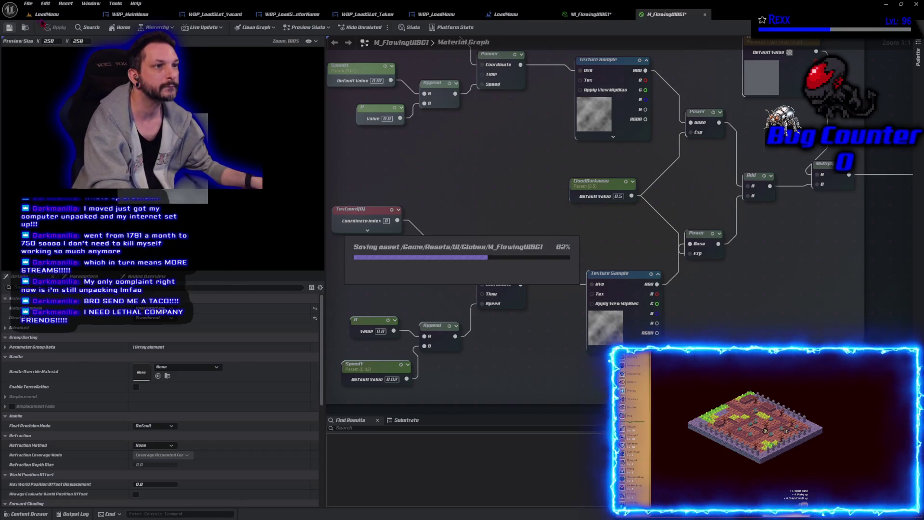
pyautogui.click(48, 14)
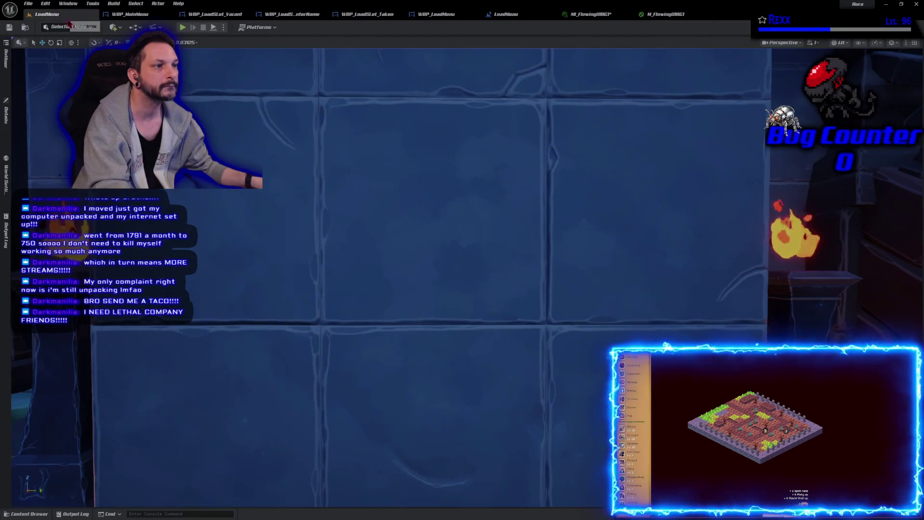
pyautogui.click(182, 27)
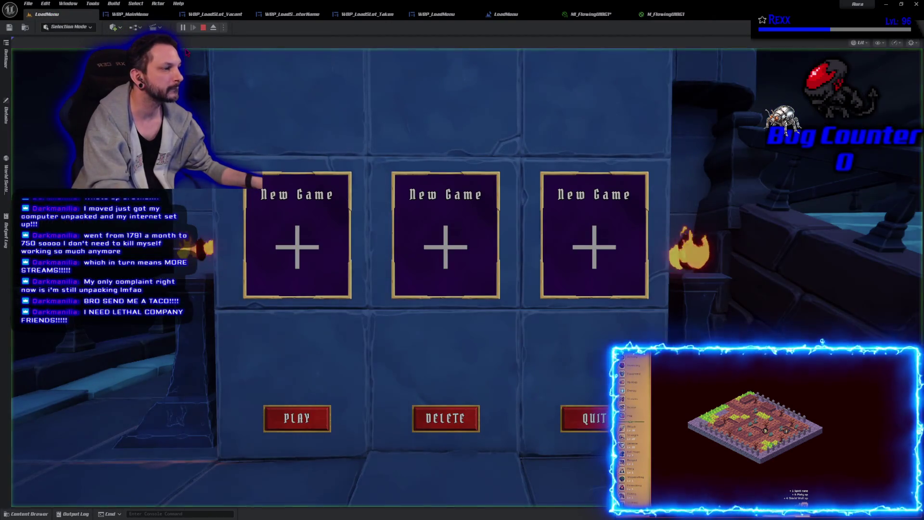
# Change CloudDarkness in the material instance, save, and preview the LoadMenu level again.
pyautogui.press('Escape')
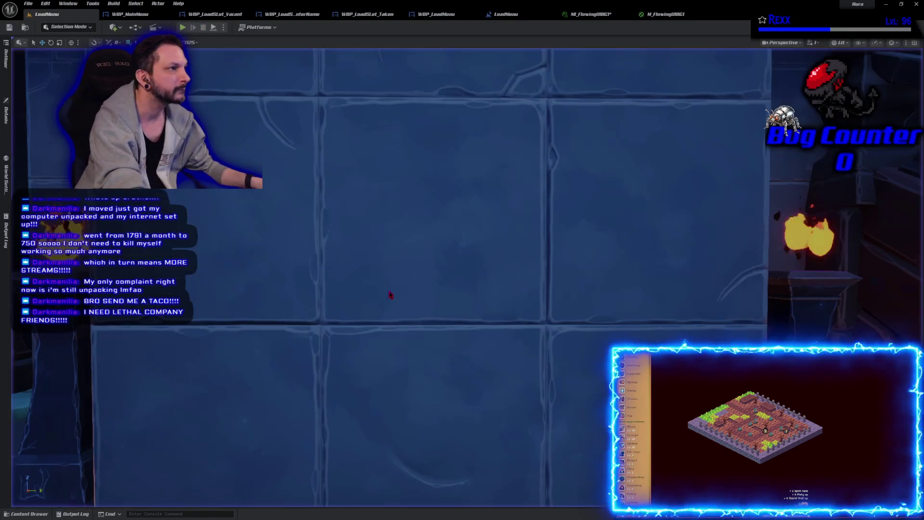
pyautogui.click(591, 14)
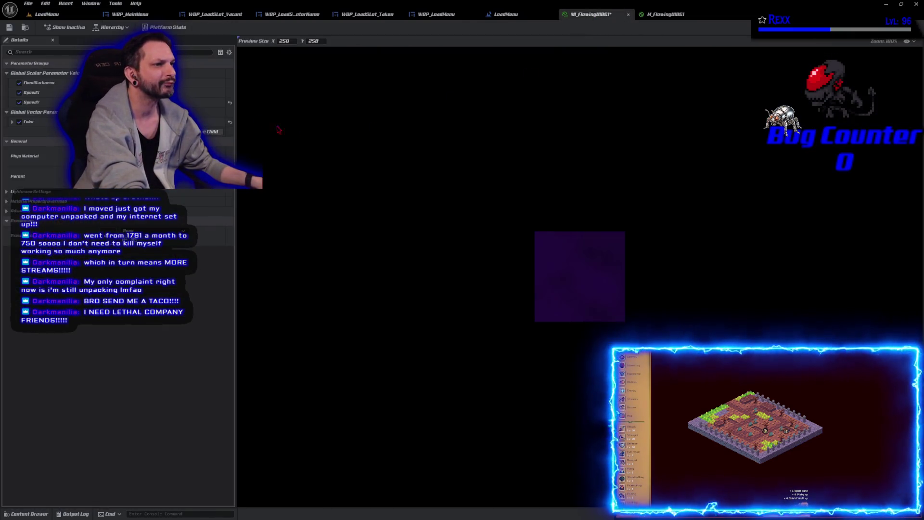
pyautogui.press('Return')
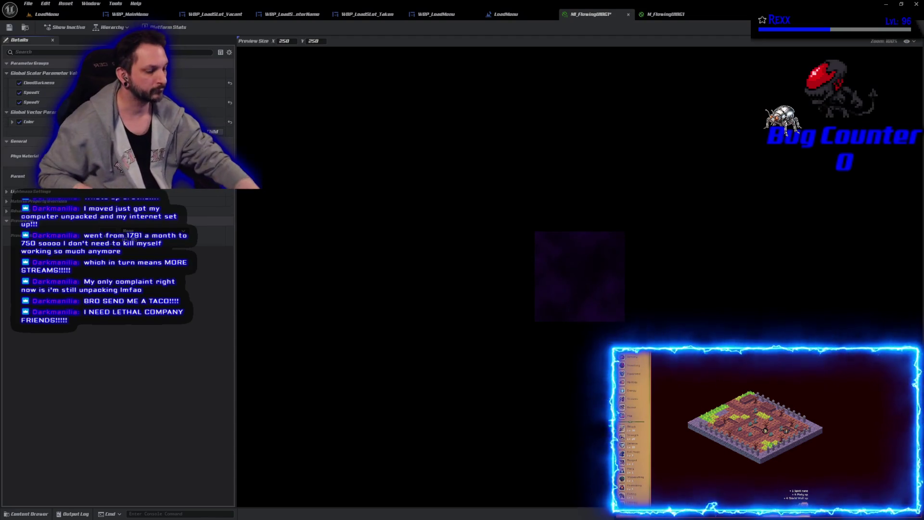
pyautogui.hotkey('ctrl', 's')
pyautogui.hotkey('alt', 'p')
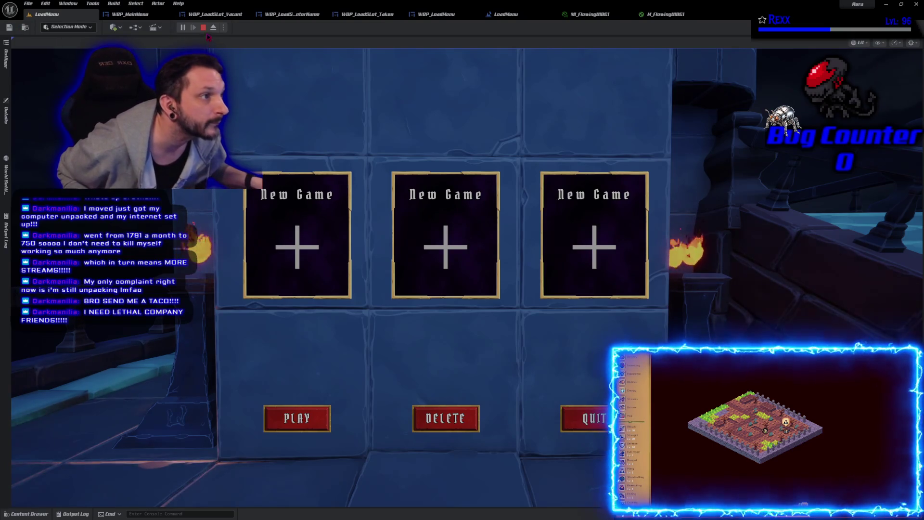
pyautogui.press('Escape')
pyautogui.click(666, 14)
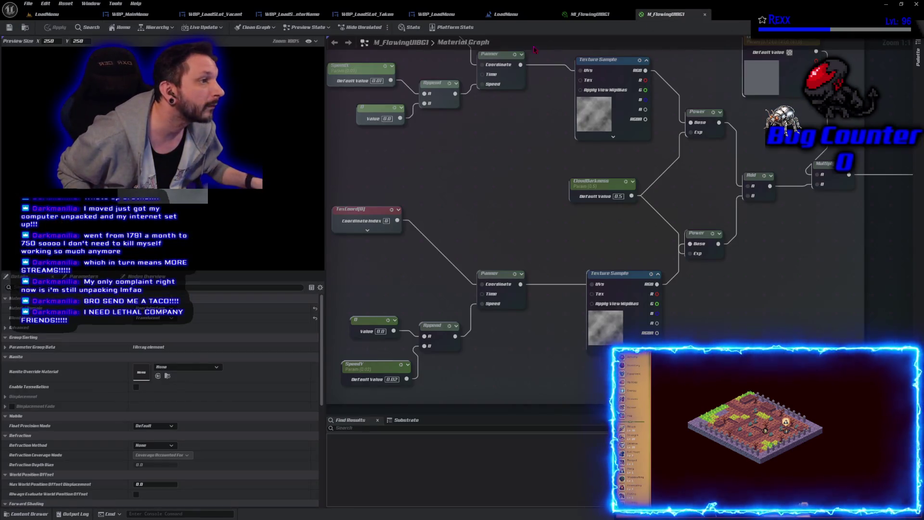
# Reset SpeedY to its default in MI_FlowingUIBG1 and save.
pyautogui.click(608, 15)
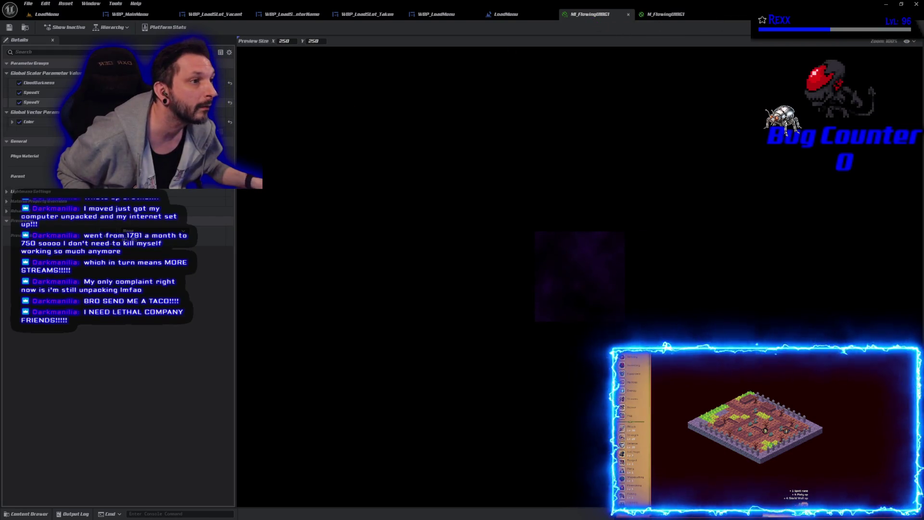
pyautogui.click(230, 102)
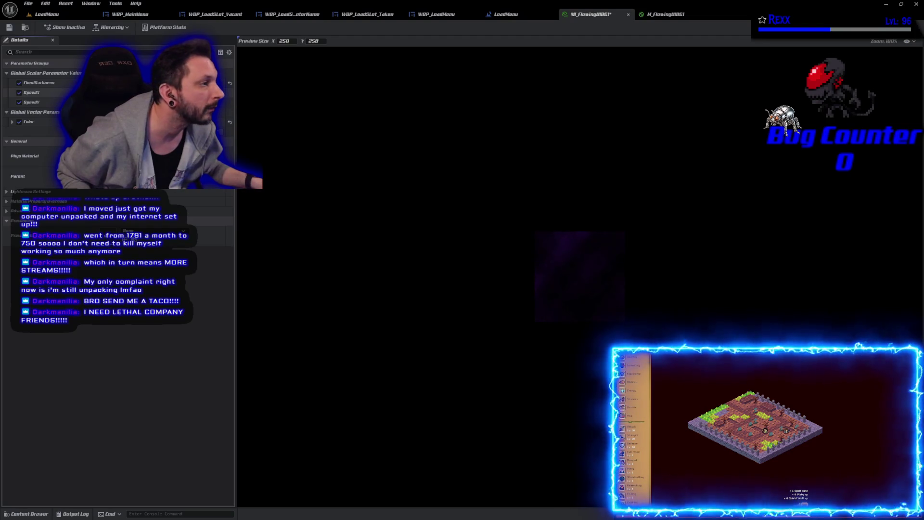
pyautogui.click(9, 27)
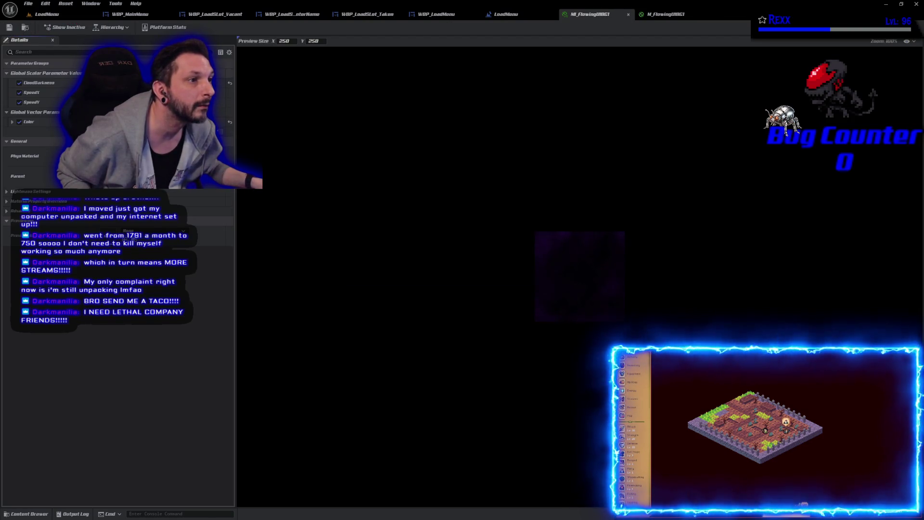
# Brighten the purple Color to value 0.86 and save the material instance.
pyautogui.click(121, 122)
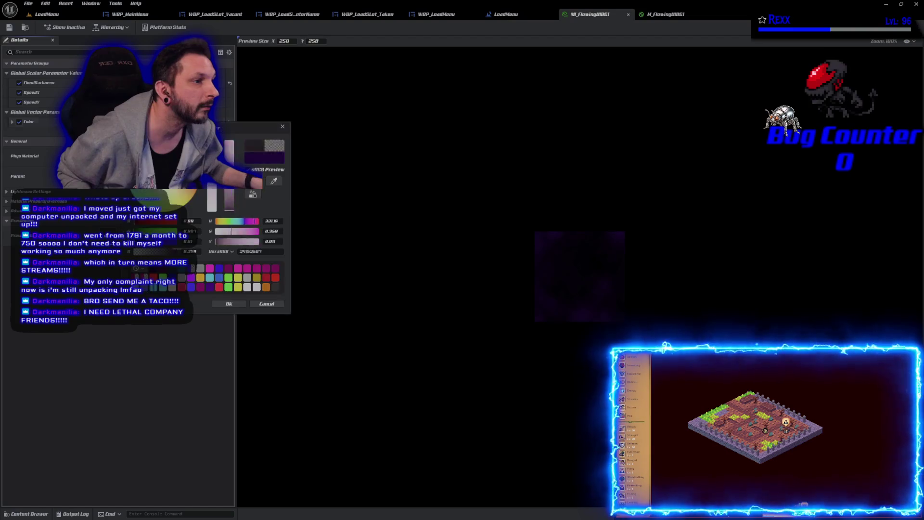
pyautogui.click(231, 207)
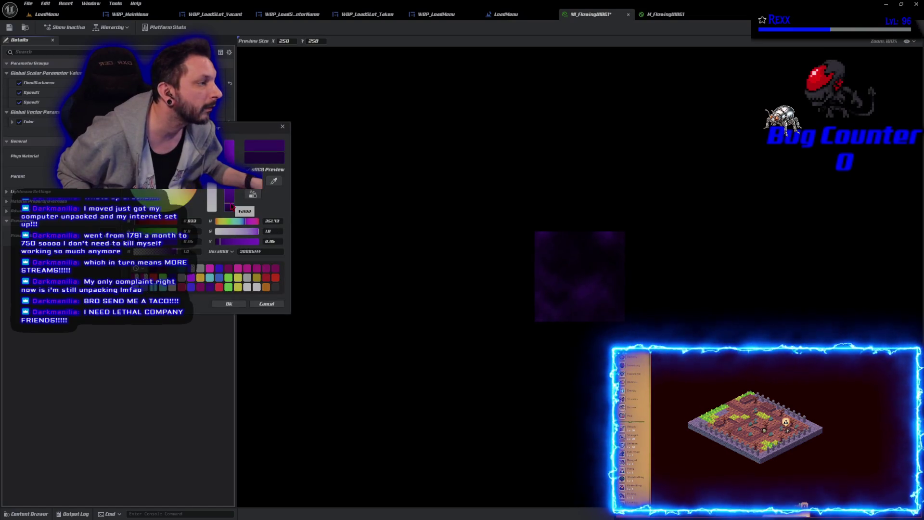
pyautogui.click(9, 28)
pyautogui.click(47, 14)
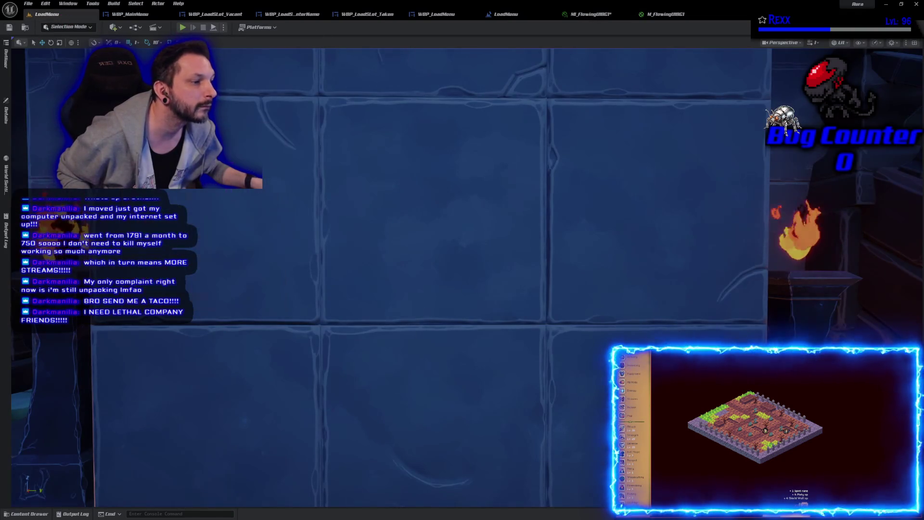
# Apply the brighter colour and run the LoadMenu level, restarting the preview once.
pyautogui.press('Return')
pyautogui.hotkey('alt', 'p')
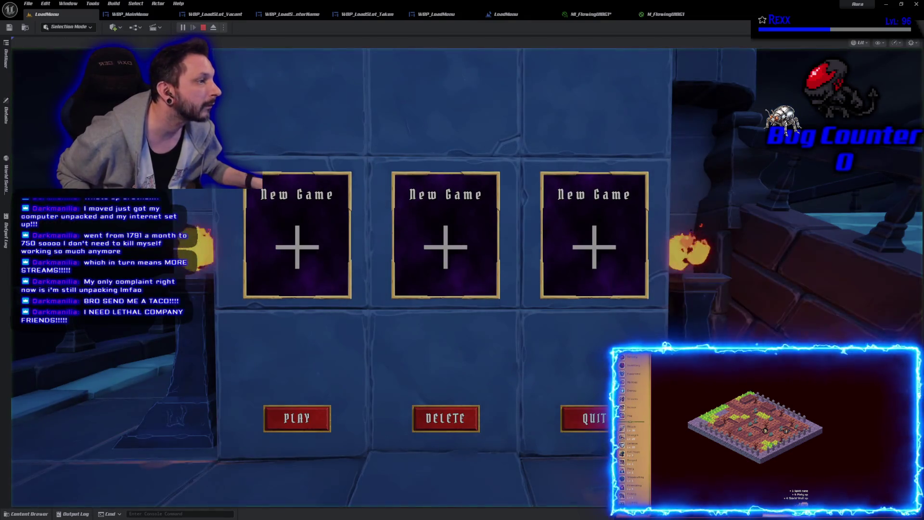
pyautogui.press('Escape')
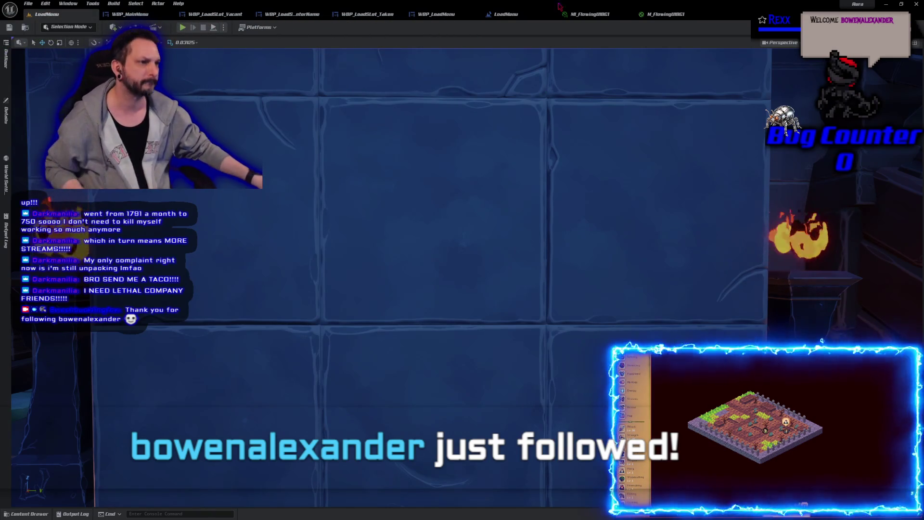
pyautogui.click(183, 28)
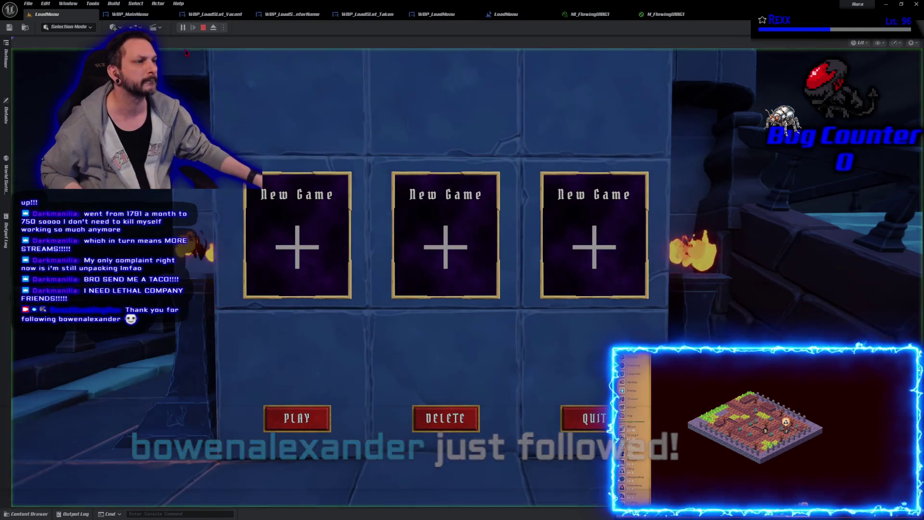
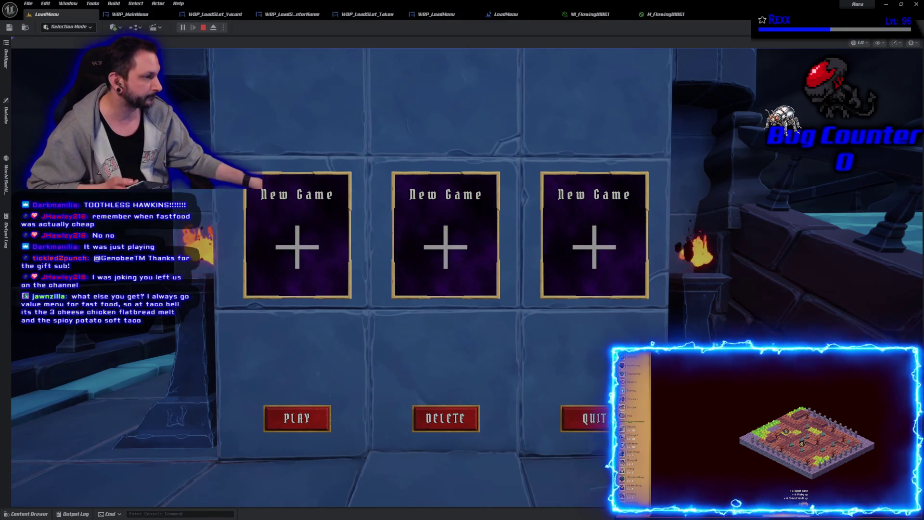
# Toggle between the AURA main menu and the load-slot screen four times, then stop play-in-editor.
pyautogui.click(590, 420)
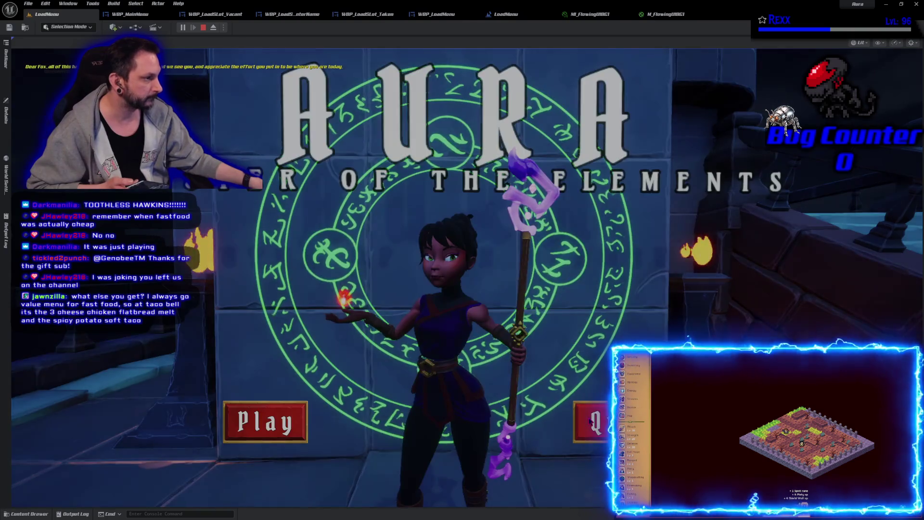
pyautogui.click(260, 420)
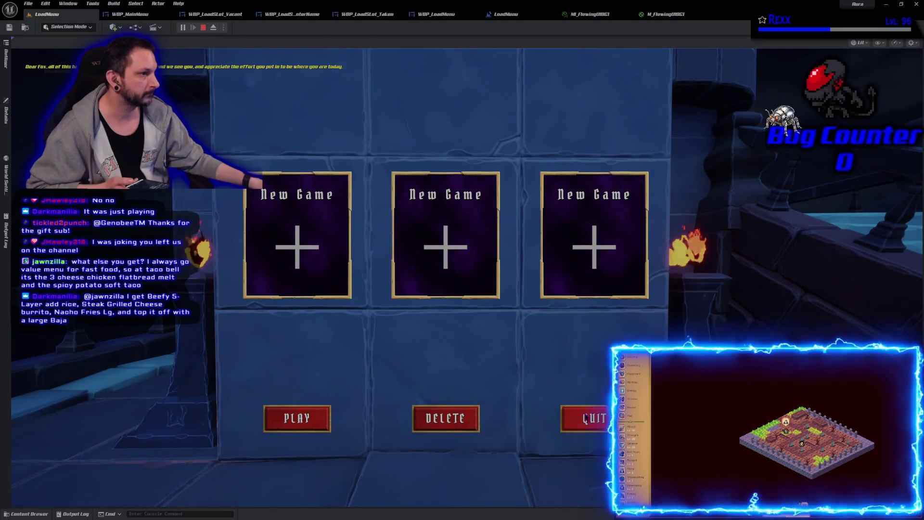
pyautogui.click(568, 419)
pyautogui.click(273, 426)
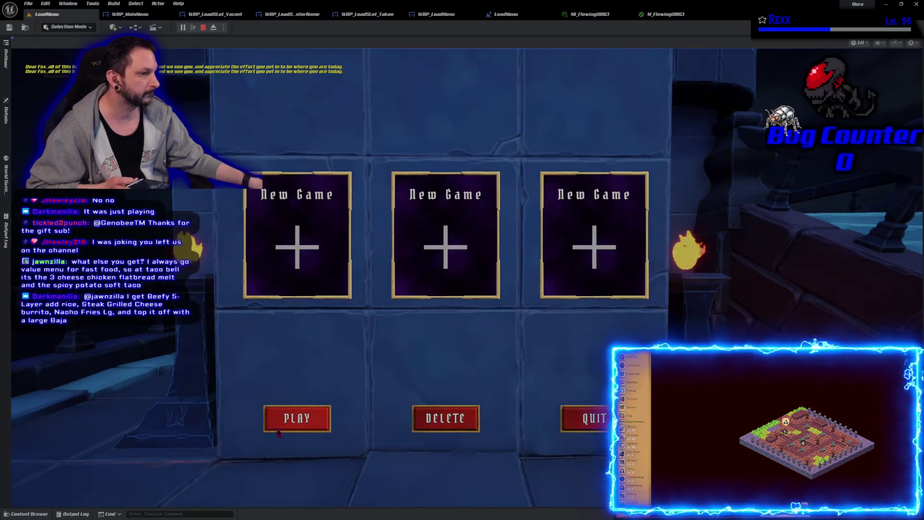
pyautogui.click(570, 417)
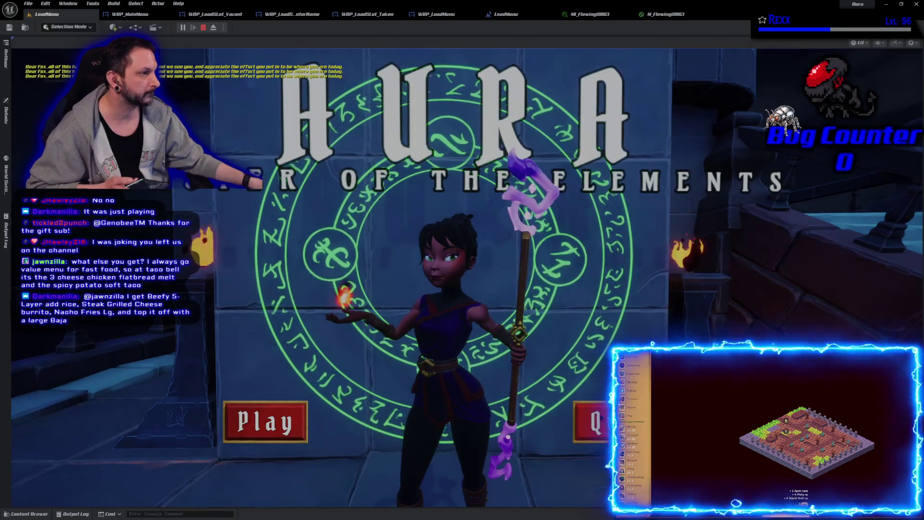
pyautogui.click(289, 432)
pyautogui.click(571, 418)
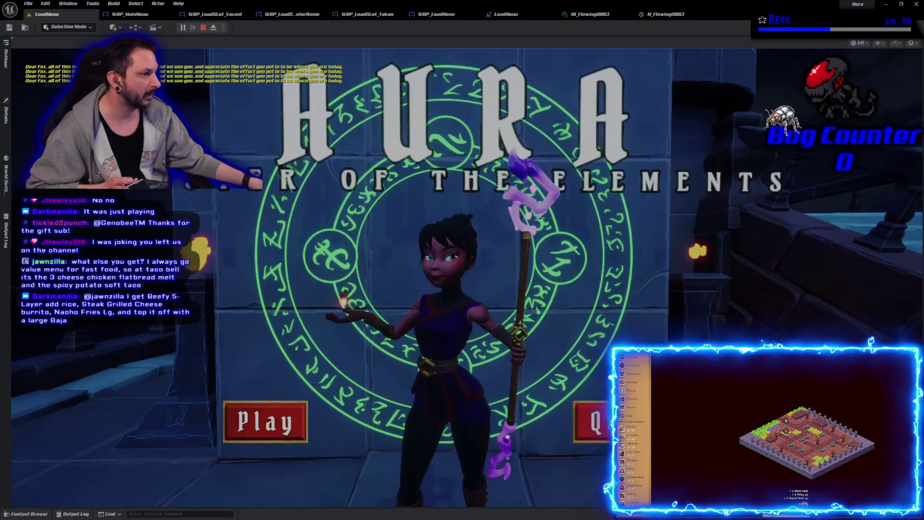
pyautogui.click(269, 424)
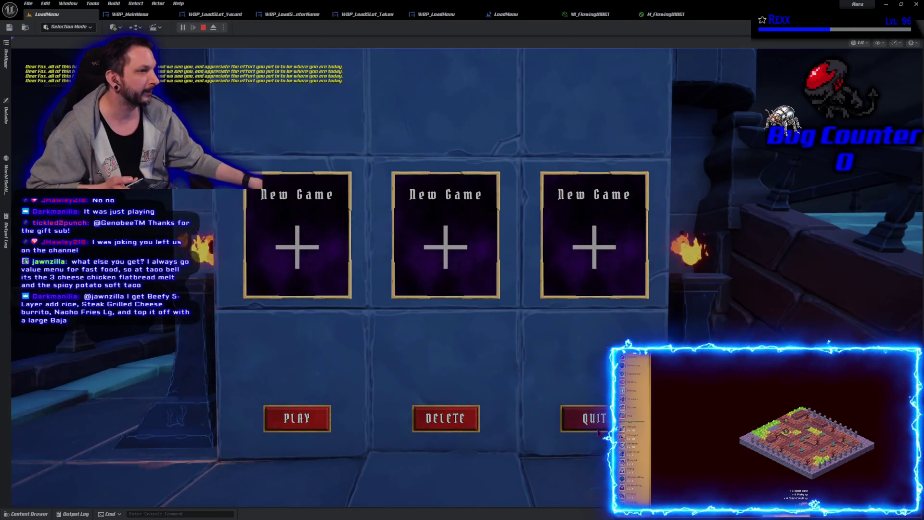
pyautogui.click(573, 418)
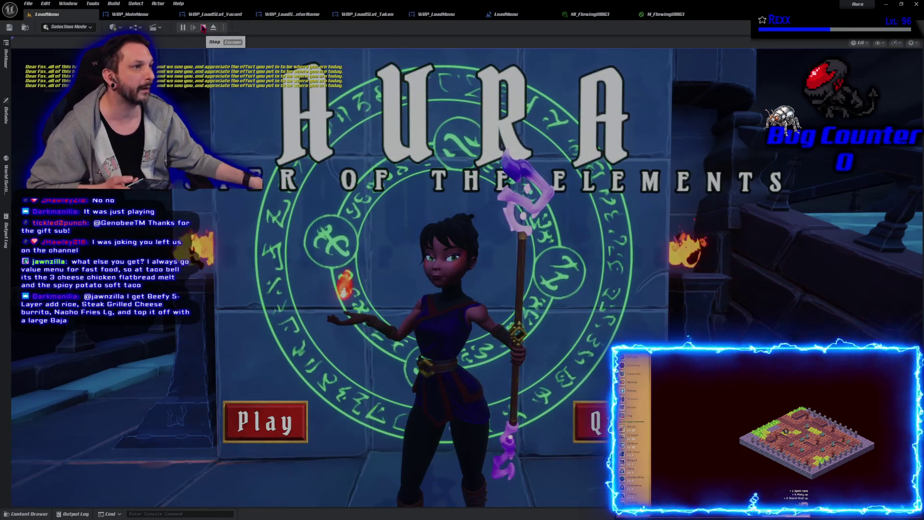
pyautogui.click(203, 27)
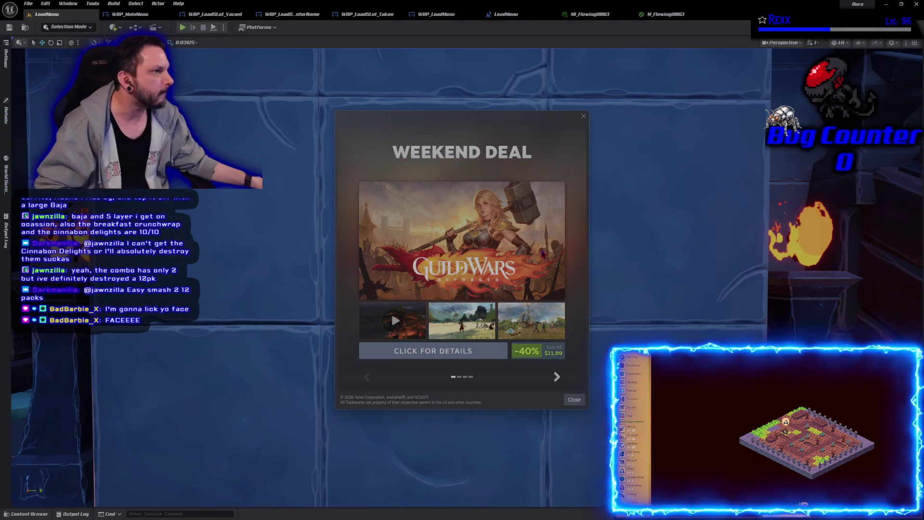
# Dismiss the Steam weekend deal popup and accept the top pending friend invite.
pyautogui.click(583, 116)
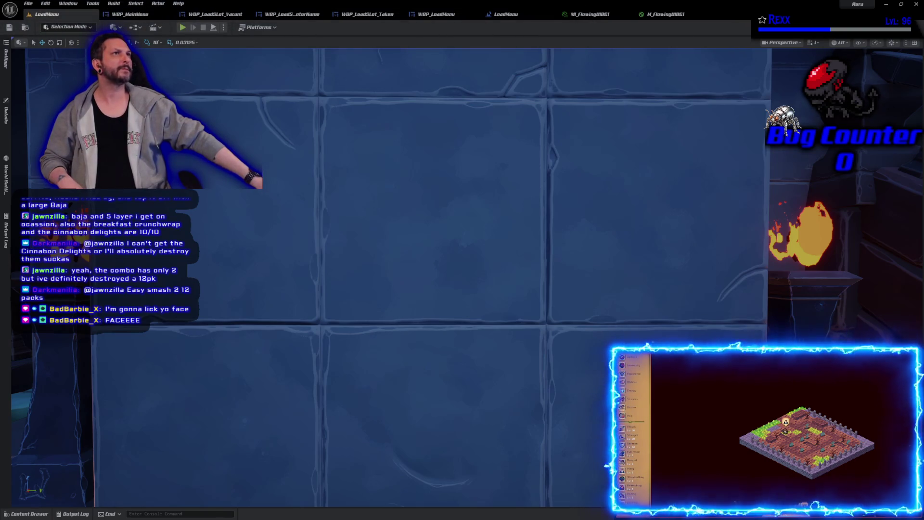
pyautogui.hotkey('alt', 'Tab')
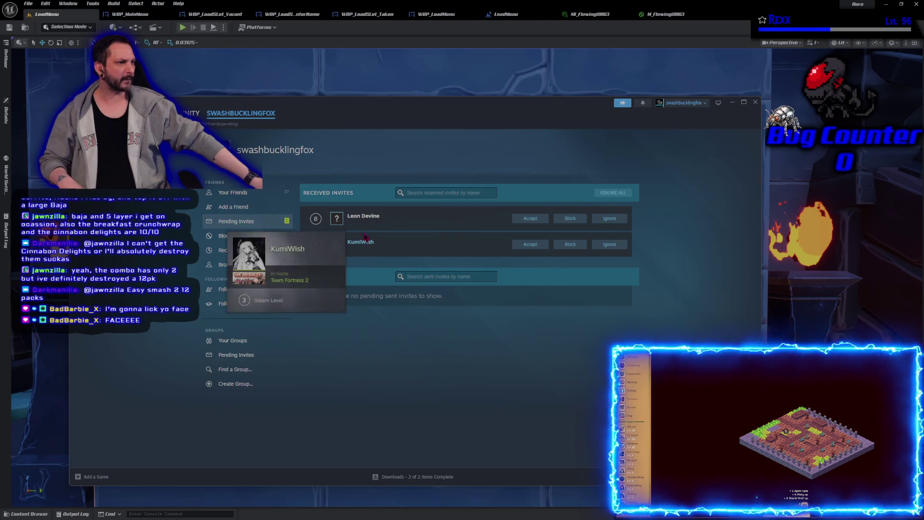
pyautogui.moveTo(364, 244)
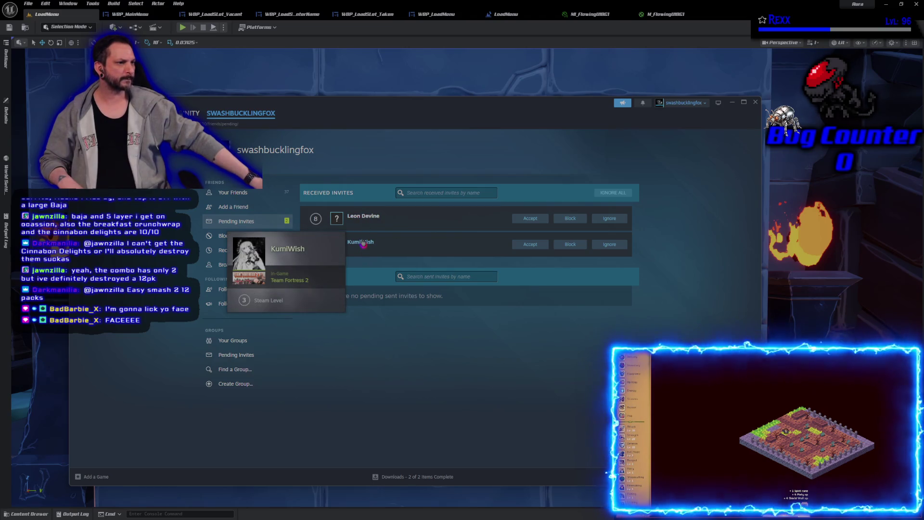
pyautogui.moveTo(364, 220)
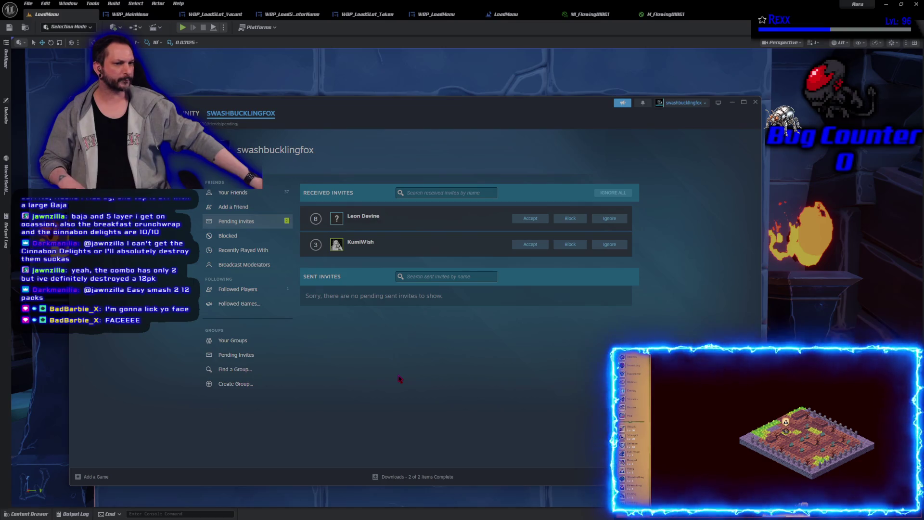
pyautogui.click(530, 218)
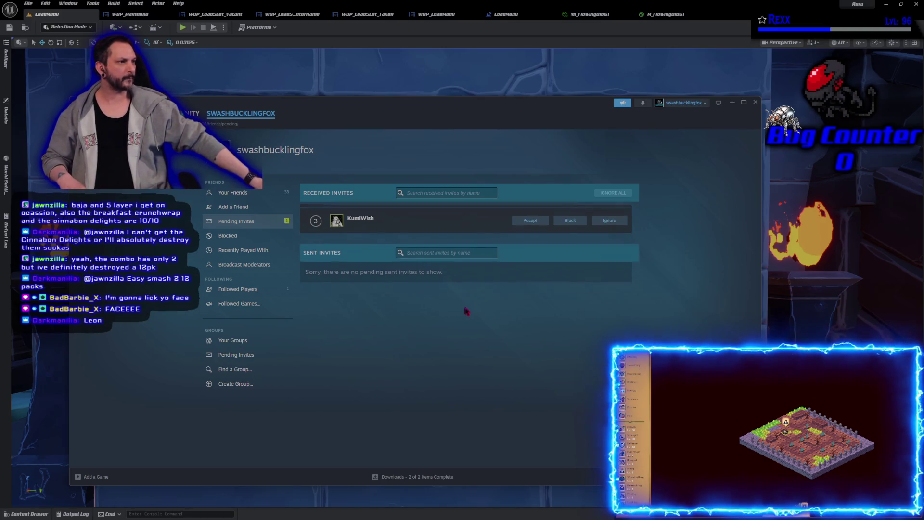
# Respond to the remaining inviter's friend request on their profile, then close the Steam friends window.
pyautogui.click(361, 220)
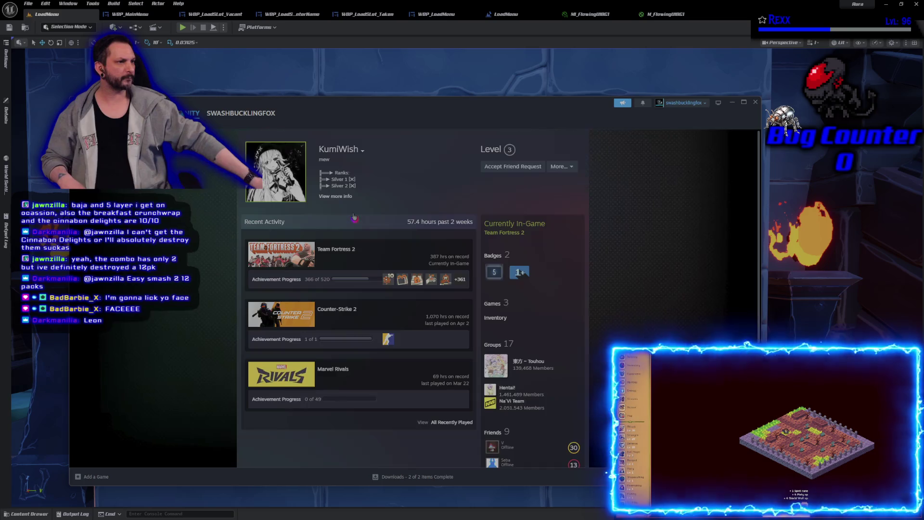
pyautogui.scroll(-5, 278, 292)
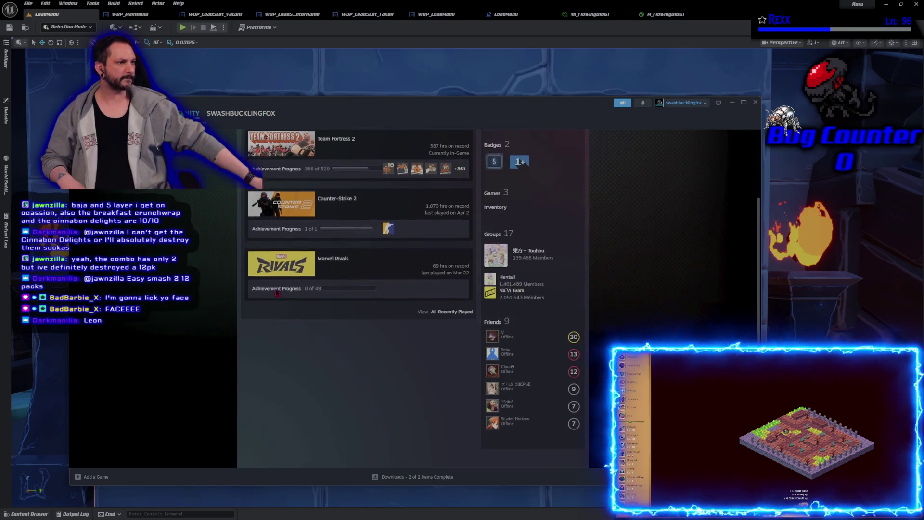
pyautogui.scroll(5, 277, 293)
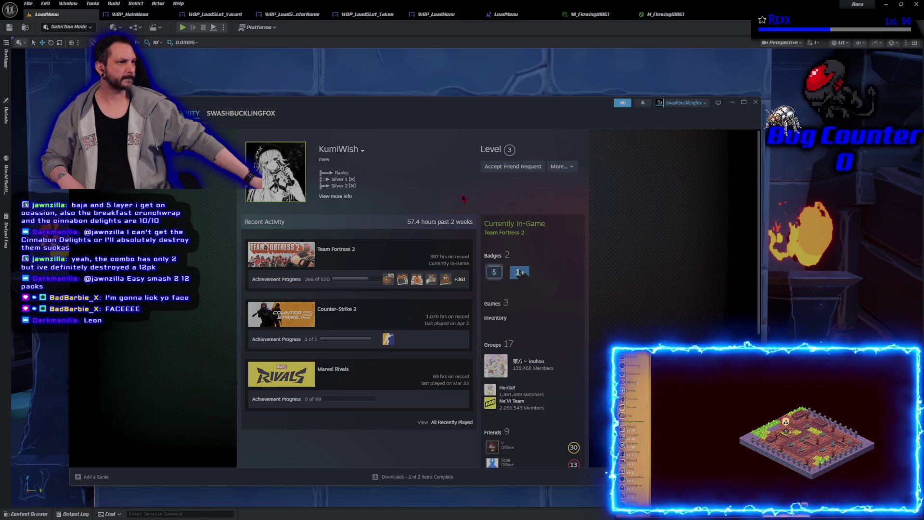
pyautogui.moveTo(363, 106)
pyautogui.mouseDown()
pyautogui.moveTo(364, 3)
pyautogui.moveTo(367, 85)
pyautogui.mouseUp()
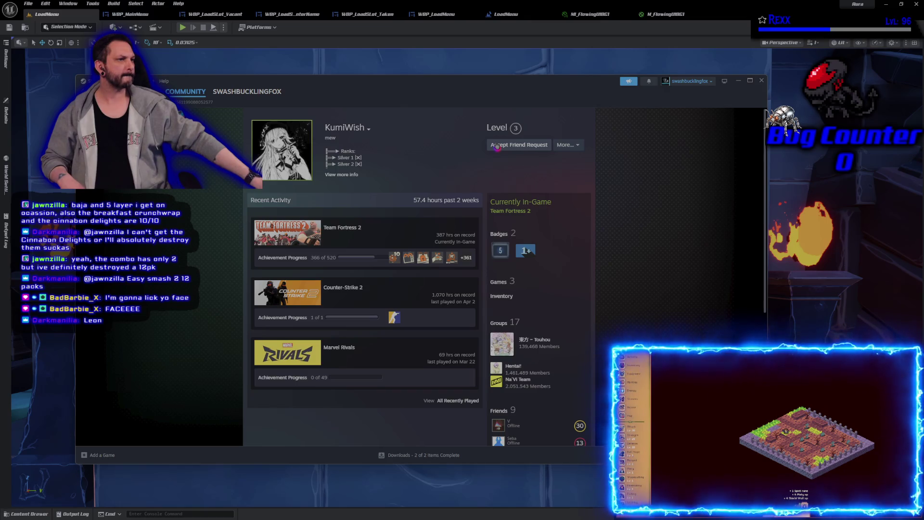
pyautogui.click(497, 146)
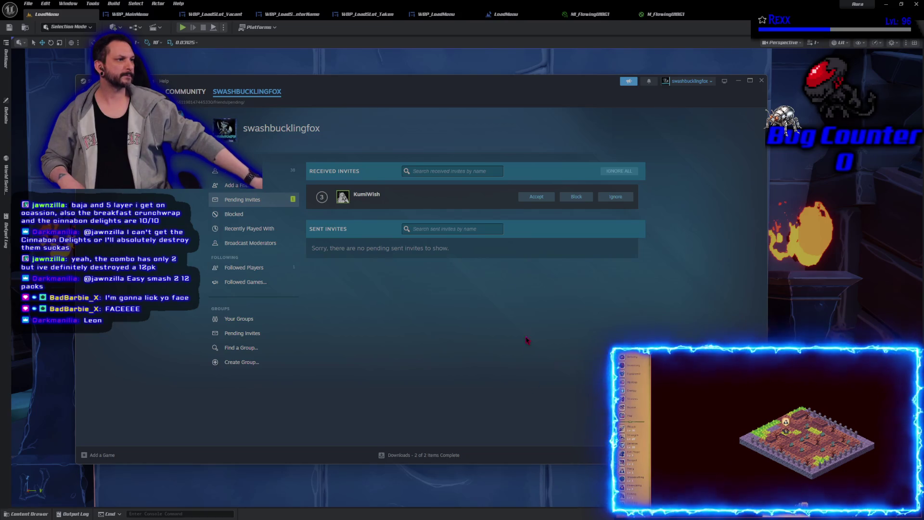
pyautogui.moveTo(358, 197)
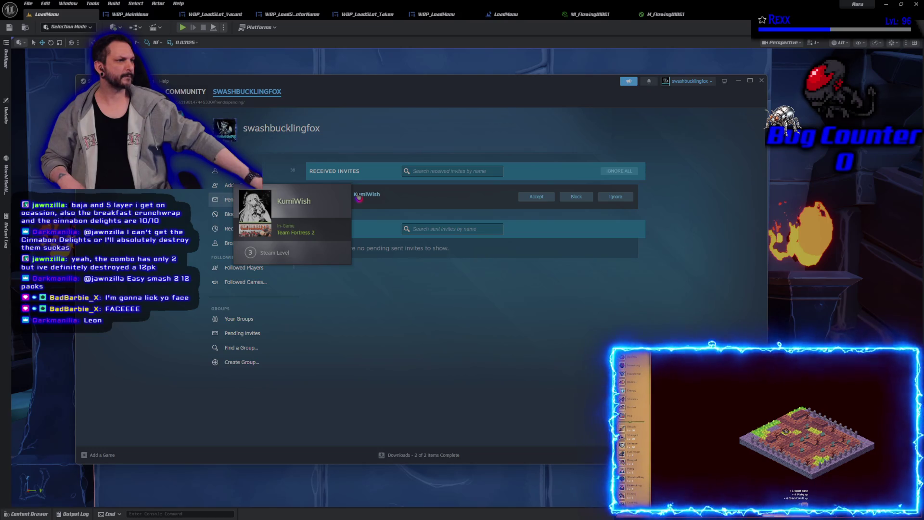
pyautogui.click(762, 80)
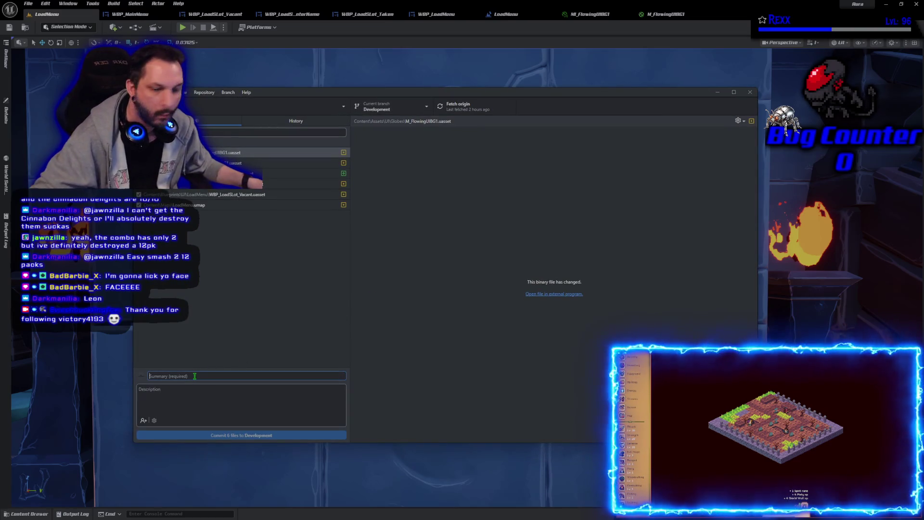
# Commit the six changed files as 'Load Menu' on Development, push to origin, and show history.
pyautogui.write('Load Menu')
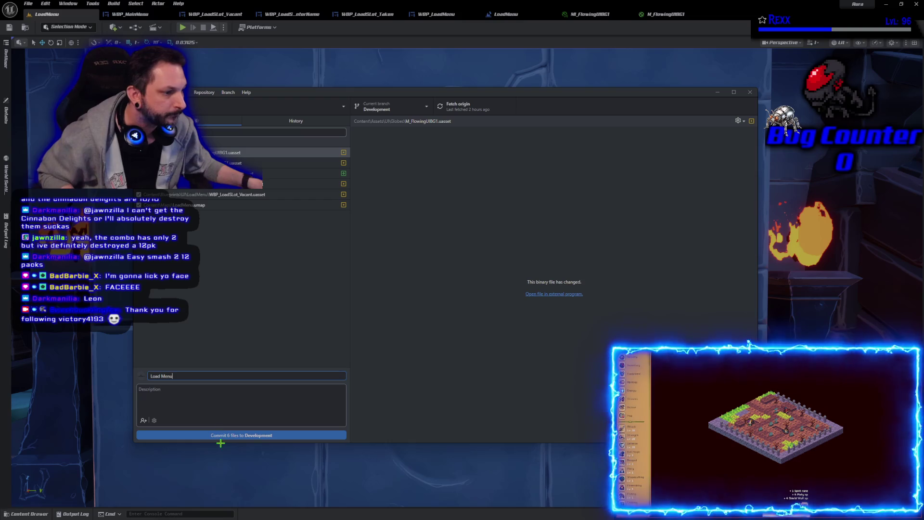
pyautogui.click(221, 436)
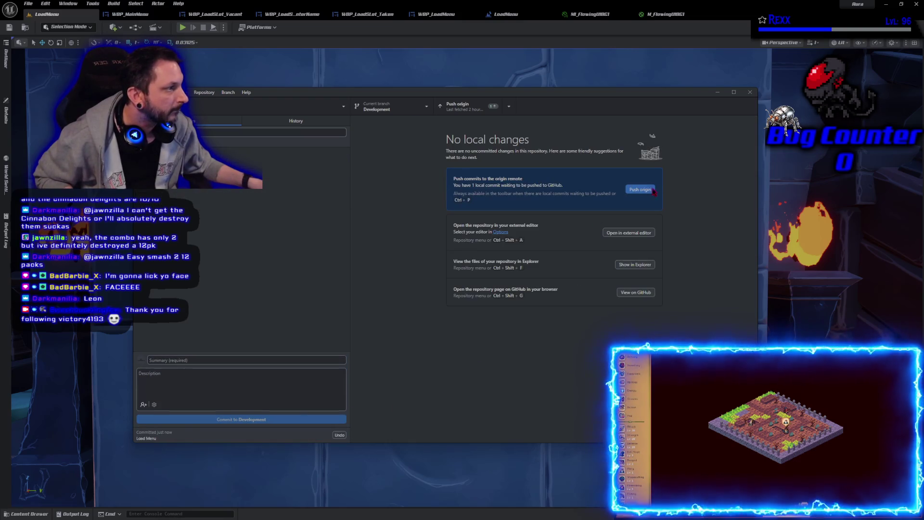
pyautogui.click(645, 192)
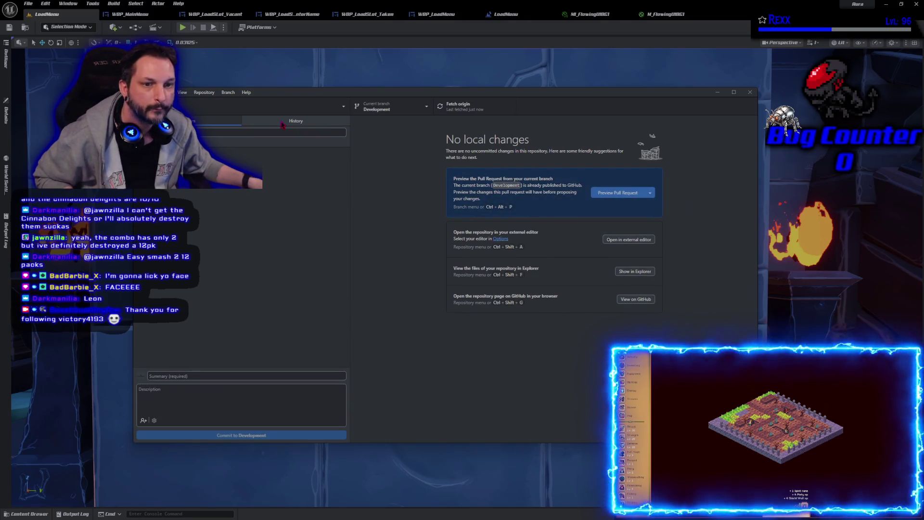
pyautogui.click(283, 123)
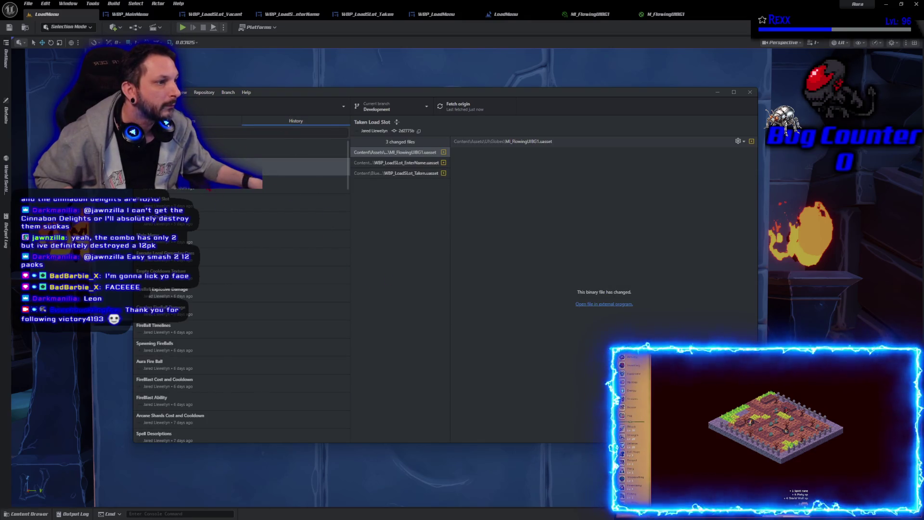
# Inspect the files in the top 'Load Menu' commit, then switch to the Microscape game.
pyautogui.click(217, 147)
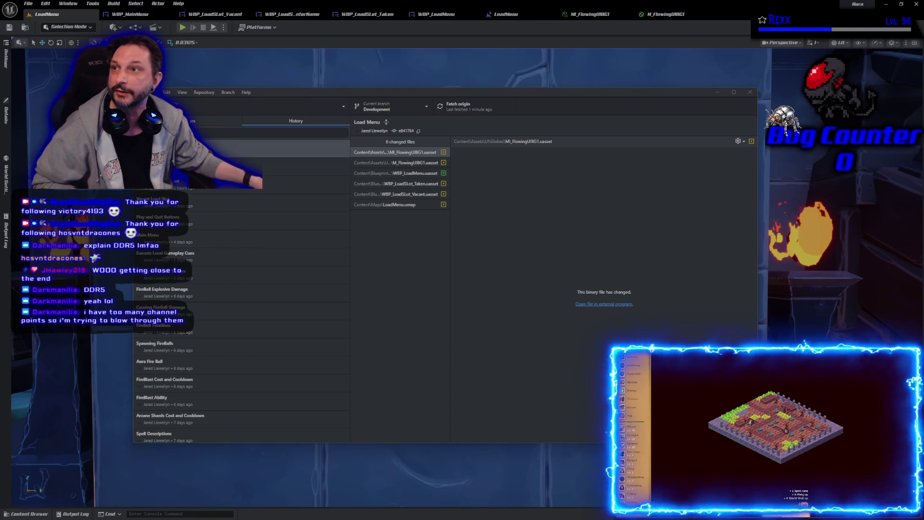
pyautogui.hotkey('alt', 'Tab')
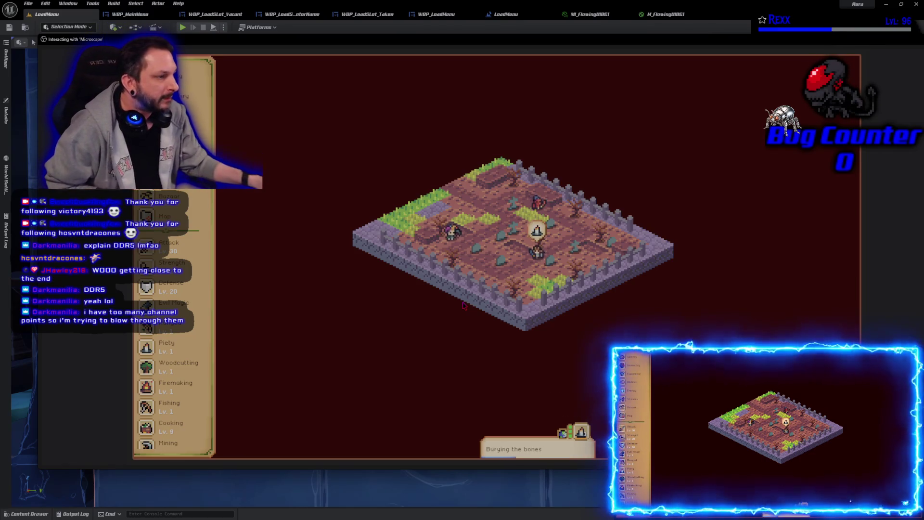
# Pan the Microscape map and open the Piety guidebook listing bones, big bones and dragon bones.
pyautogui.moveTo(464, 306)
pyautogui.mouseDown()
pyautogui.moveTo(486, 351)
pyautogui.moveTo(458, 329)
pyautogui.mouseUp()
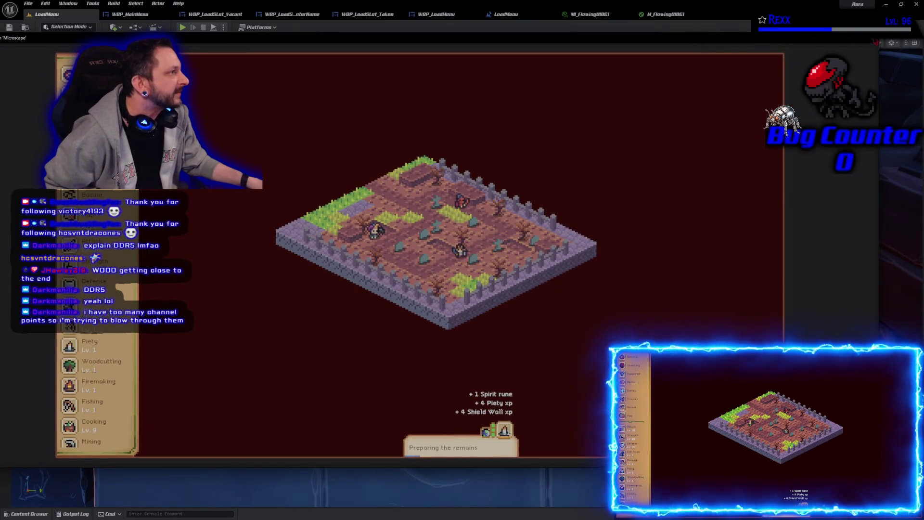
pyautogui.press('Escape')
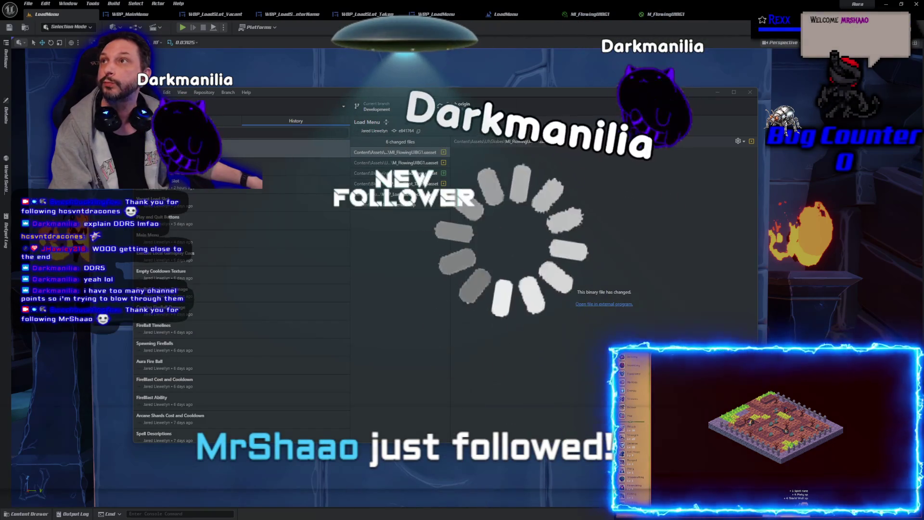
pyautogui.hotkey('alt', 'Tab')
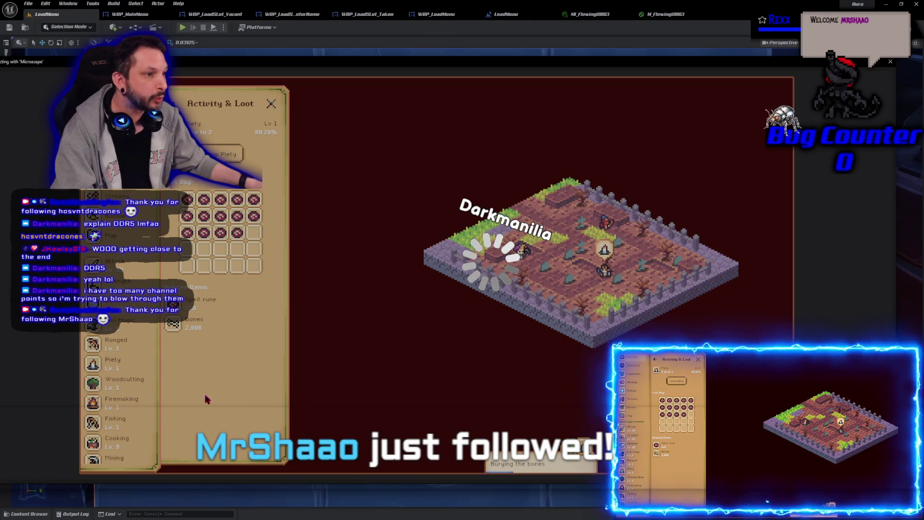
pyautogui.click(116, 372)
pyautogui.scroll(-2, 118, 376)
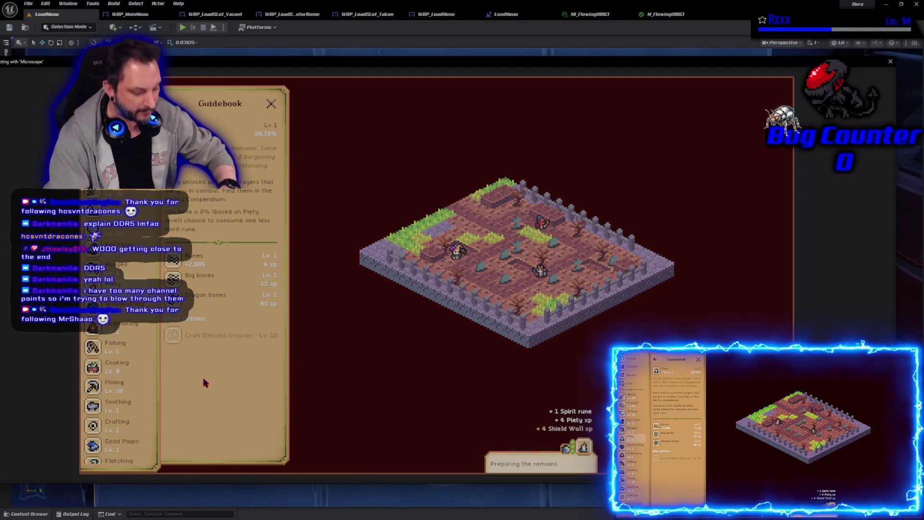